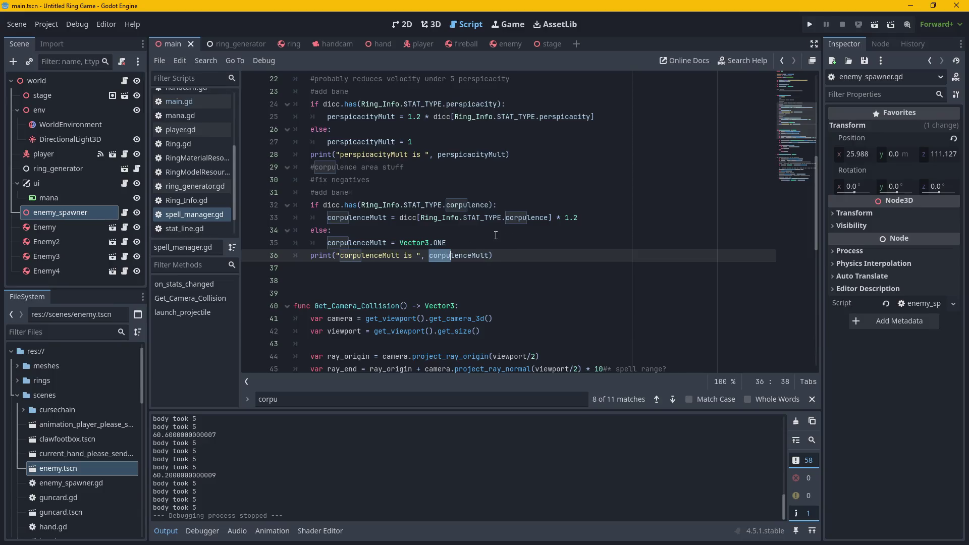
In spell_manager.gd, select the 1.2 multiplier on line 33 and the Vector3.ONE default on line 11.
left_click(563, 217)
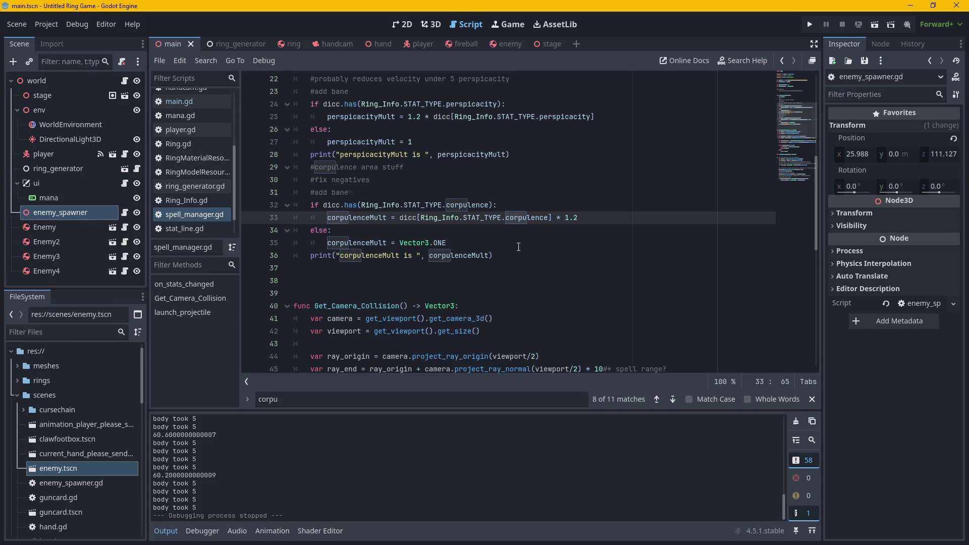
key("shift+End")
scroll(527, 254, "up", 4)
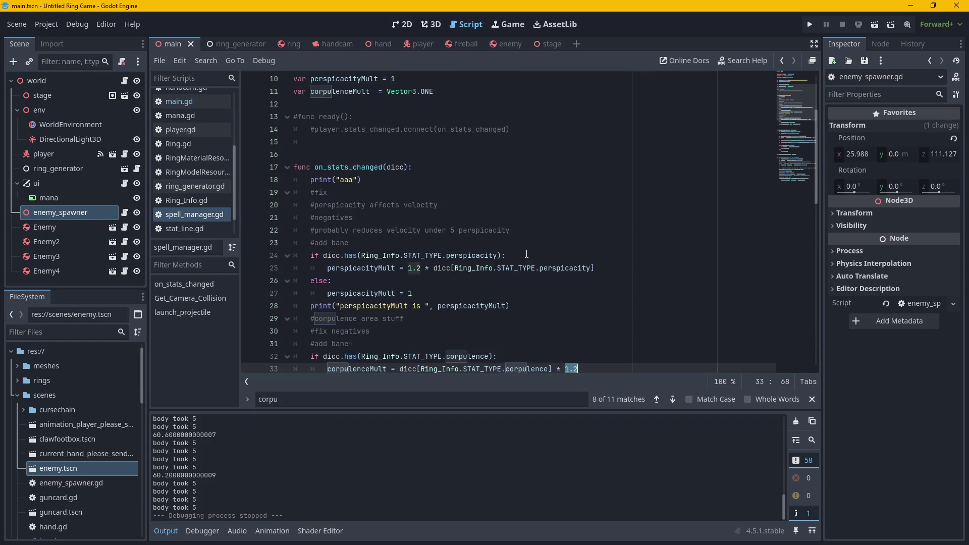
scroll(527, 254, "up", 3)
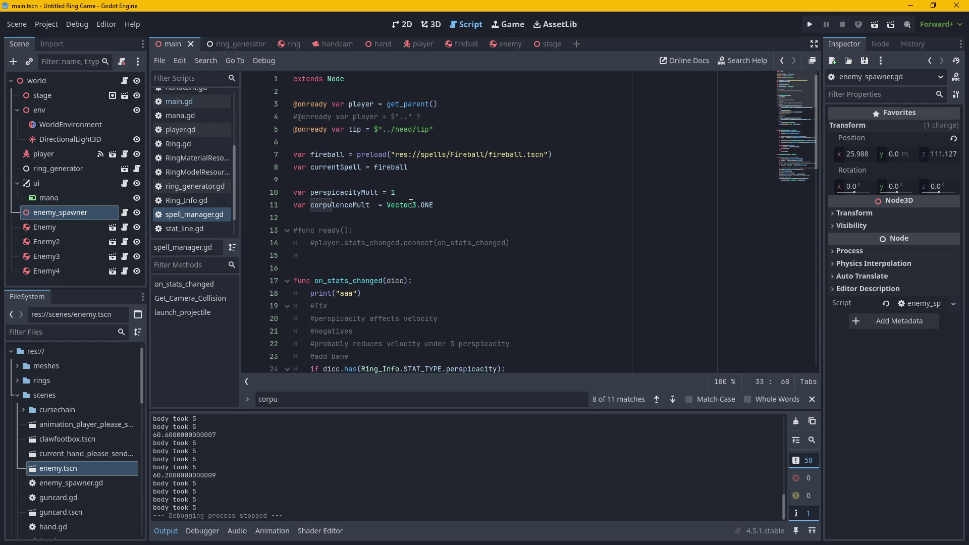
left_click_drag(387, 206, 433, 206)
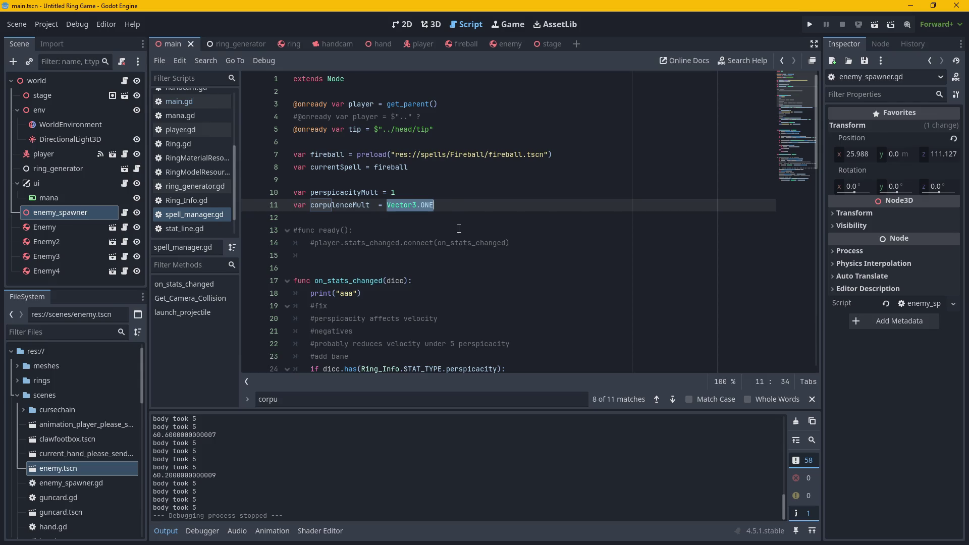
mouse_move(392, 206)
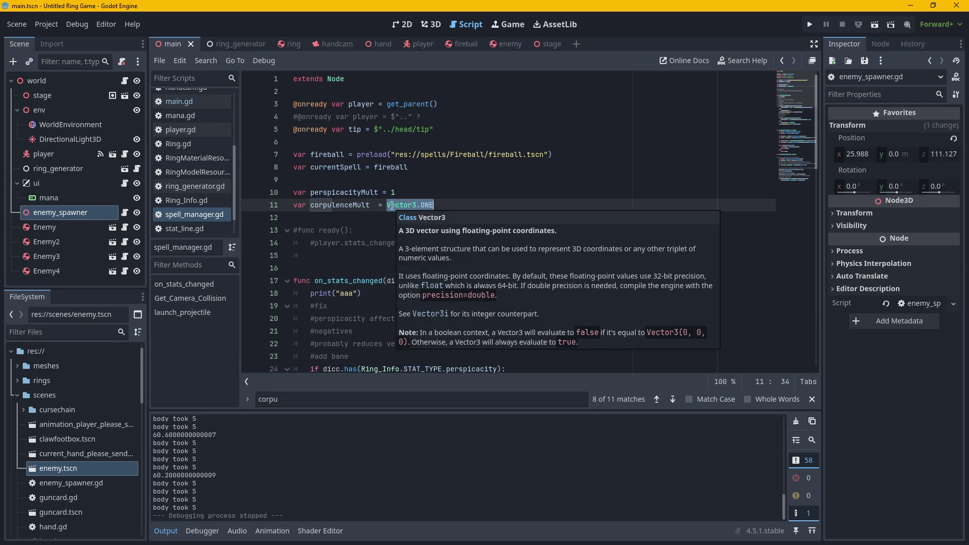
left_click(383, 222)
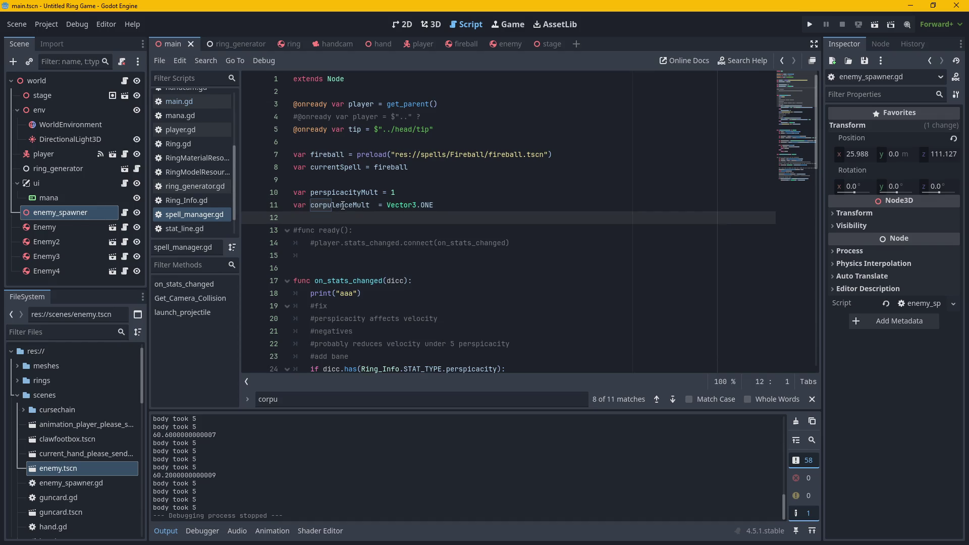
Check the Vector3.ONE value in the else branch around lines 32-36.
scroll(363, 205, "down", 7)
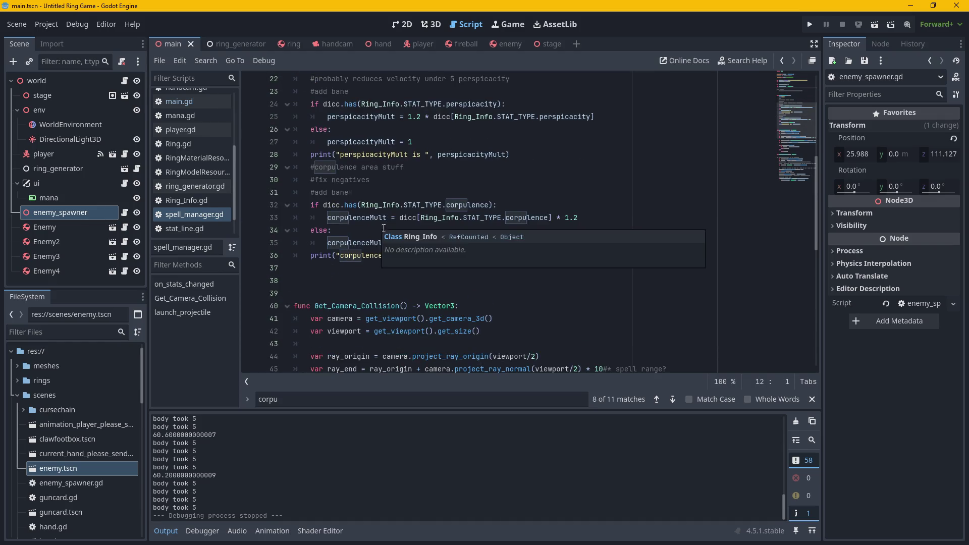
left_click(569, 207)
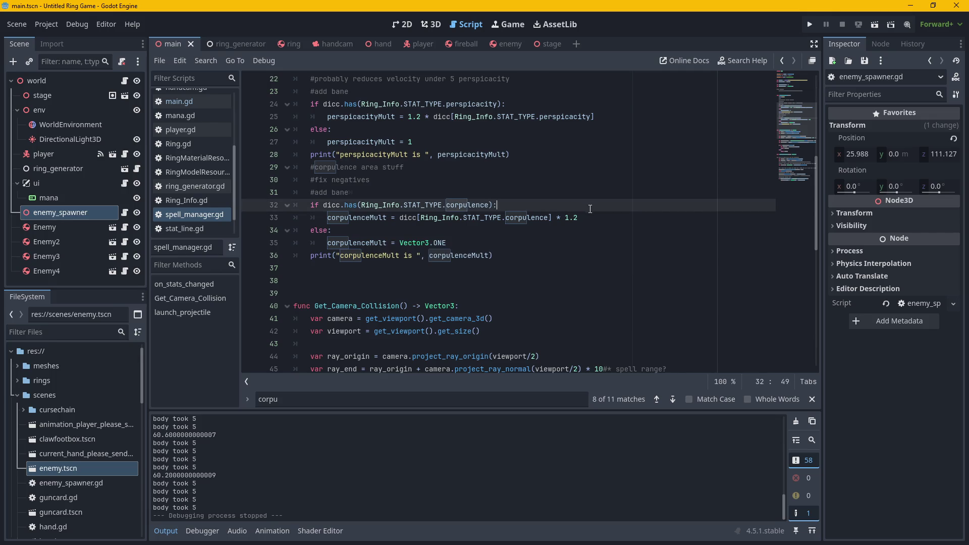
left_click(592, 214)
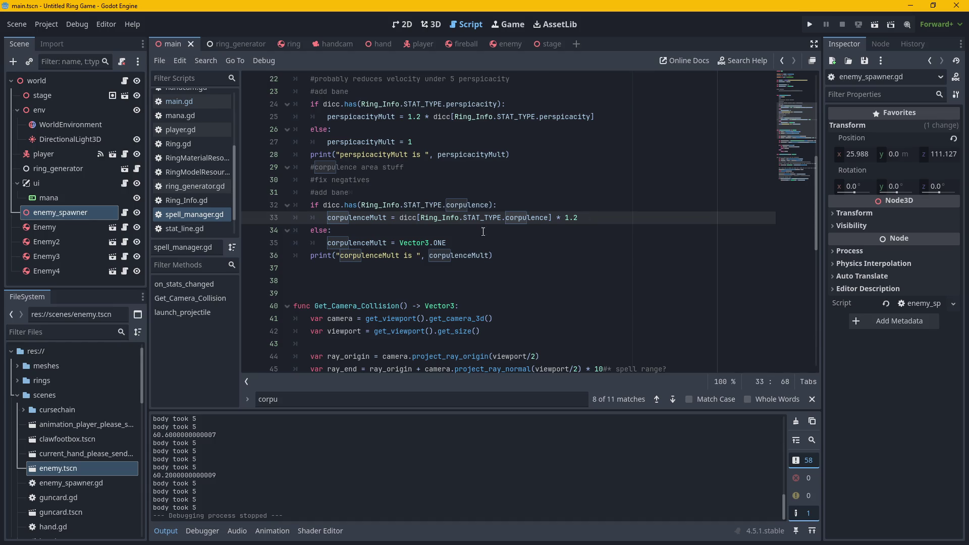
left_click_drag(444, 244, 403, 244)
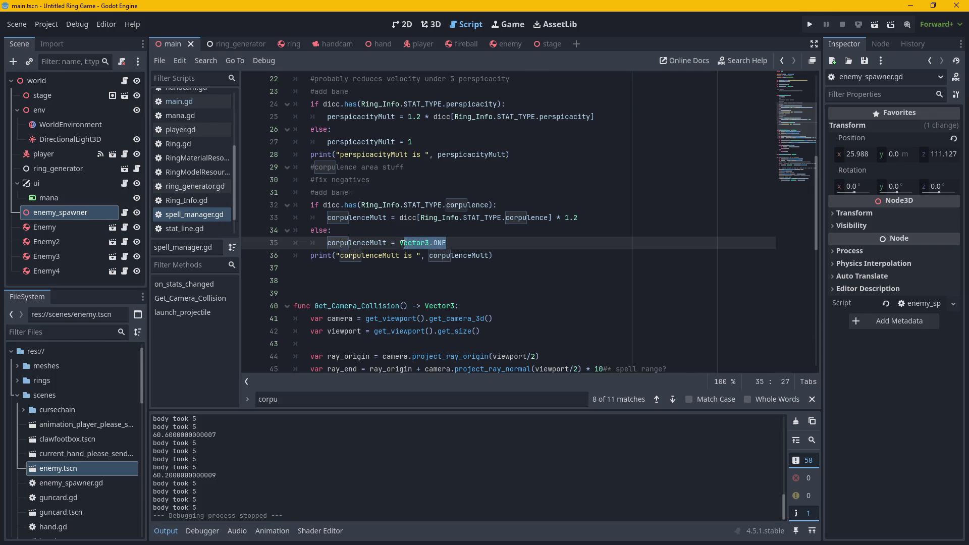
left_click(509, 254)
left_click(489, 242)
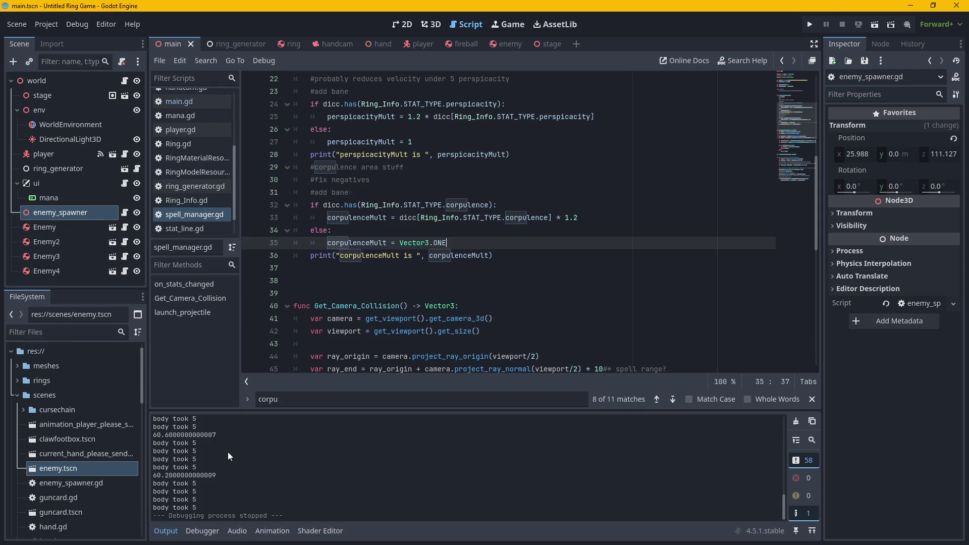
Run the game to check the multiplier prints (perspicacityMult 12.0), then stop it with F8.
key("F5")
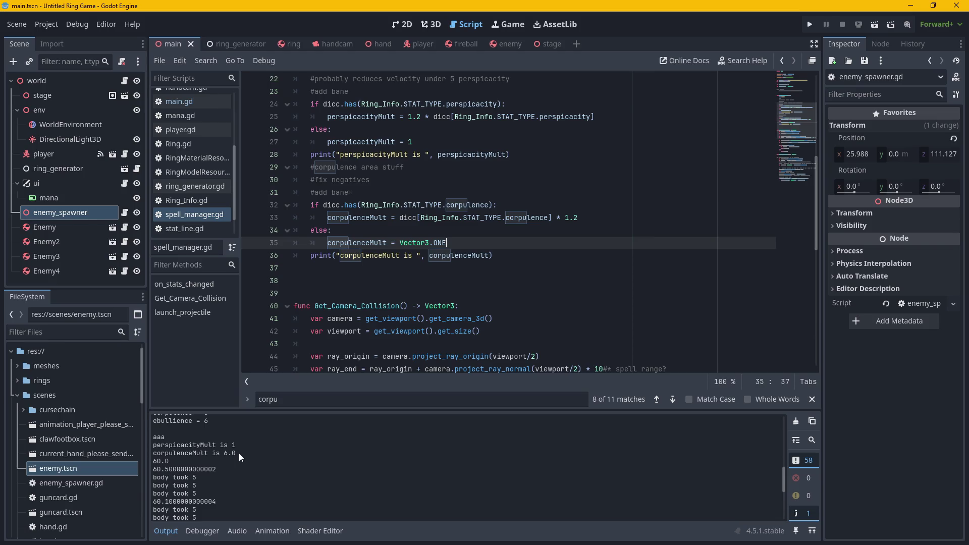
key("F5")
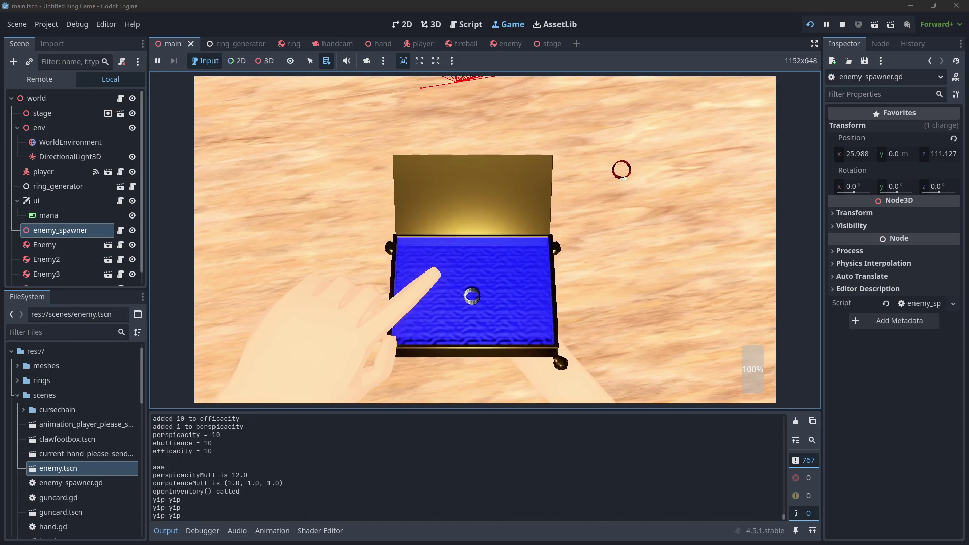
key("F8")
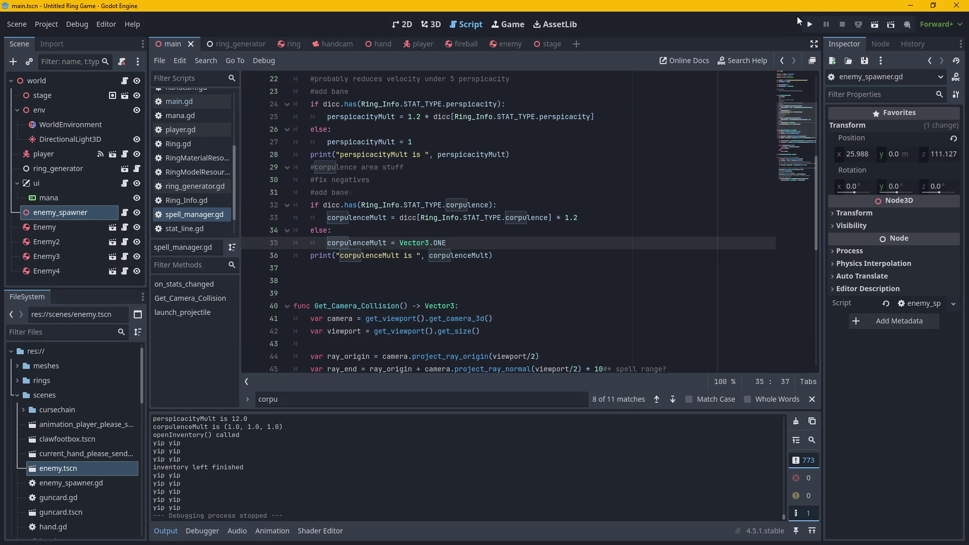
Scroll through spell_manager.gd, then open the enemy scene with its enemy.gd script.
left_click(478, 257)
scroll(555, 260, "down", 5)
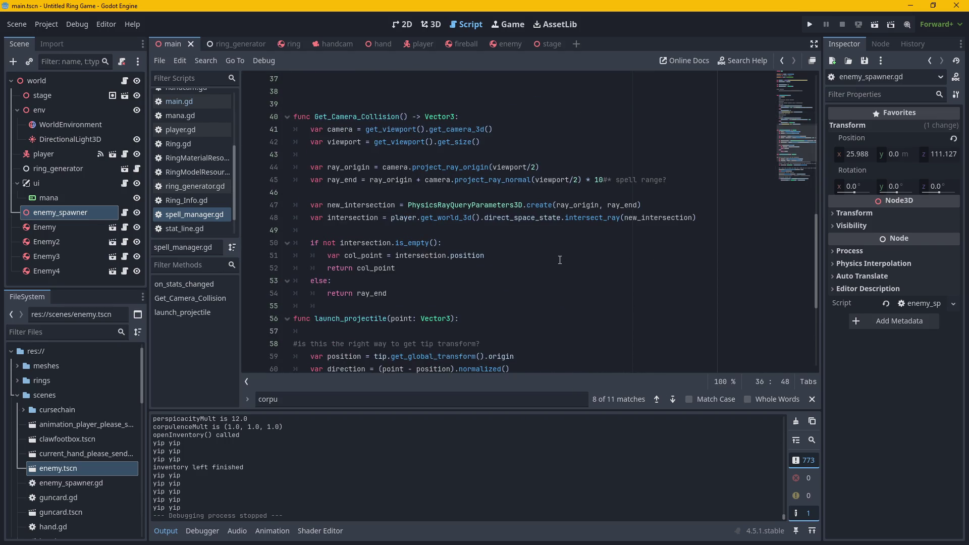
scroll(560, 260, "down", 2)
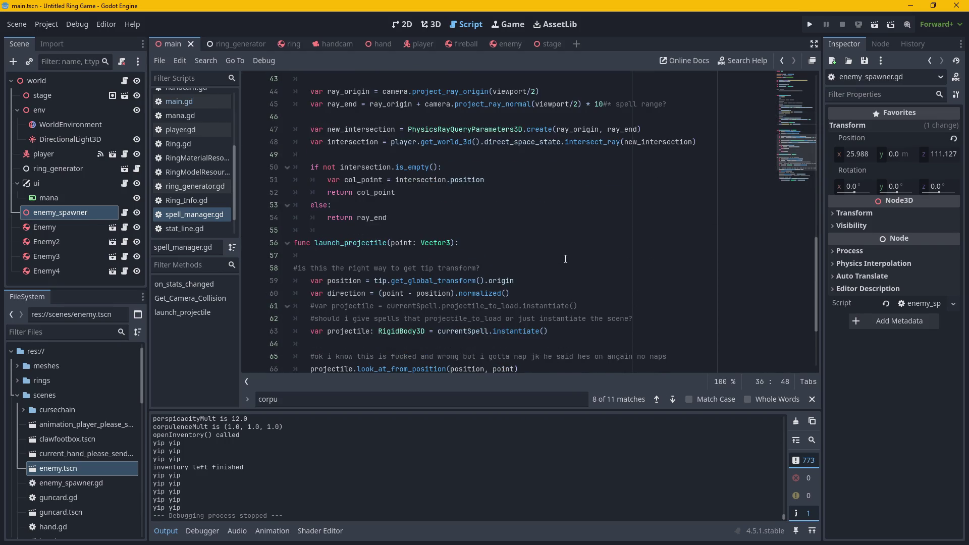
scroll(565, 258, "up", 14)
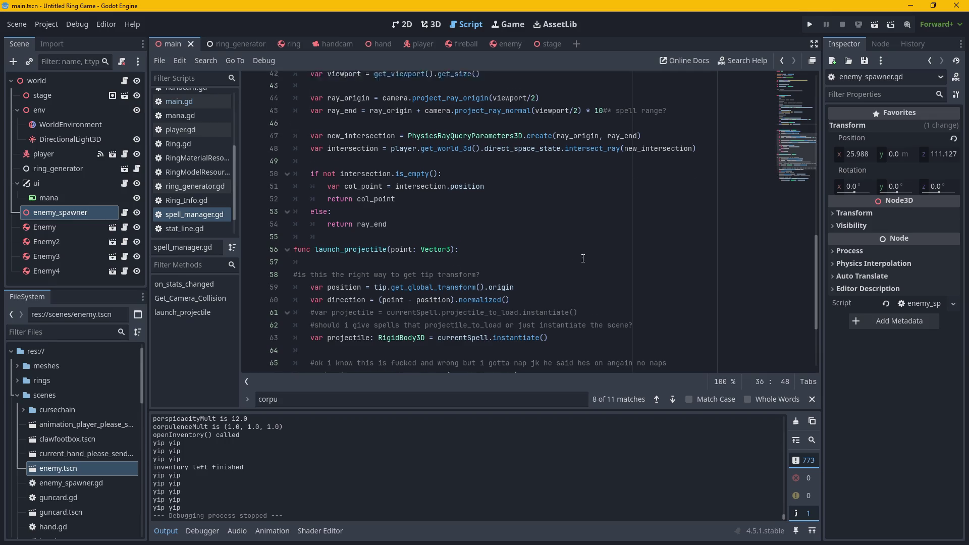
left_click(508, 44)
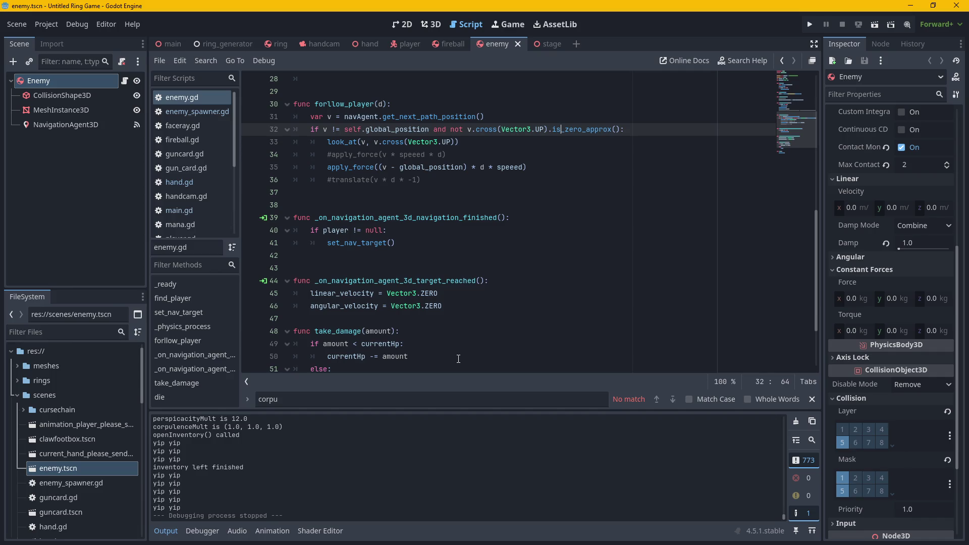
left_click(652, 129)
scroll(196, 213, "down", 5)
scroll(194, 192, "down", 1)
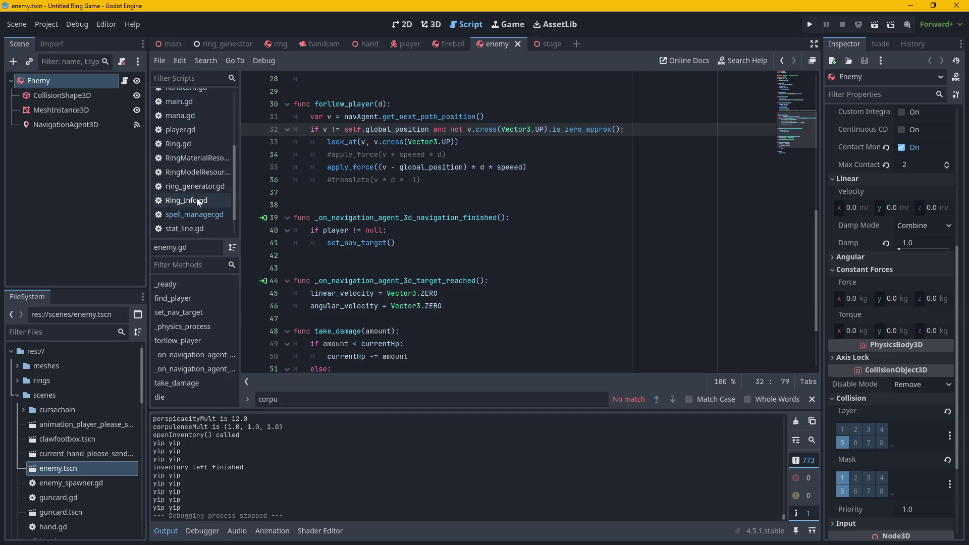
left_click(191, 214)
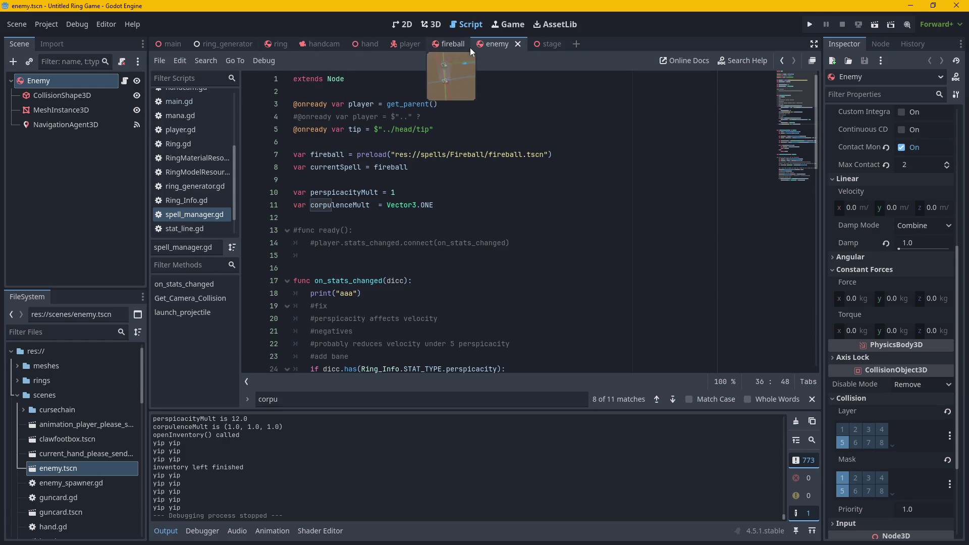
left_click(404, 44)
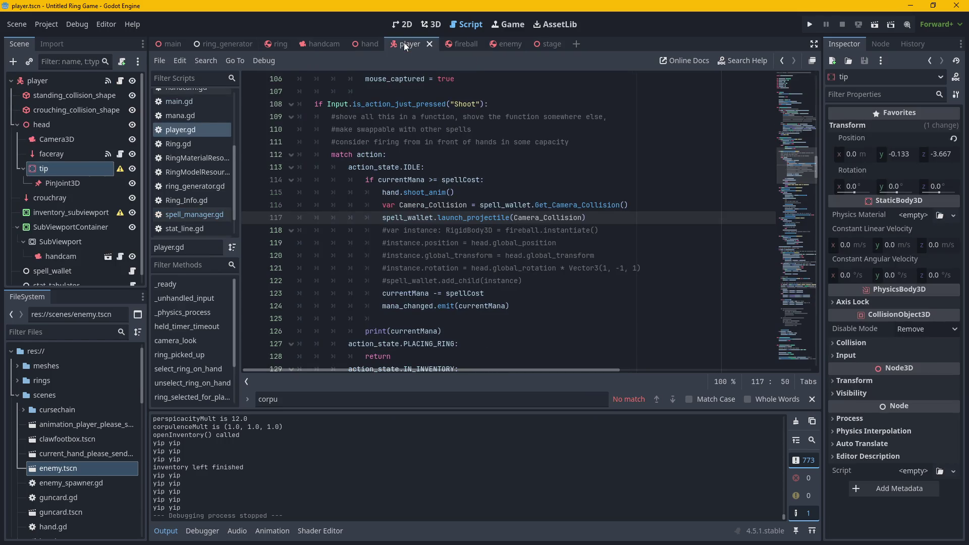
left_click(498, 45)
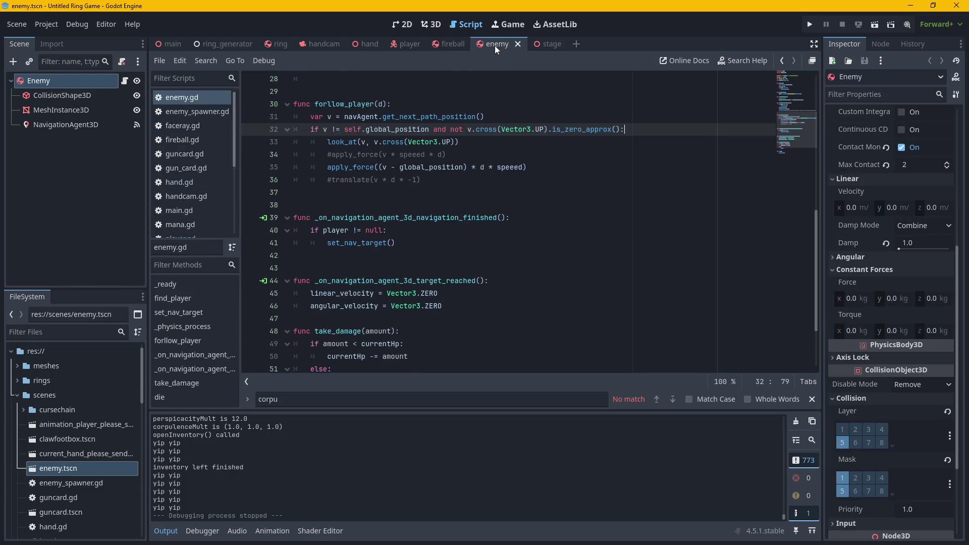
scroll(553, 191, "up", 9)
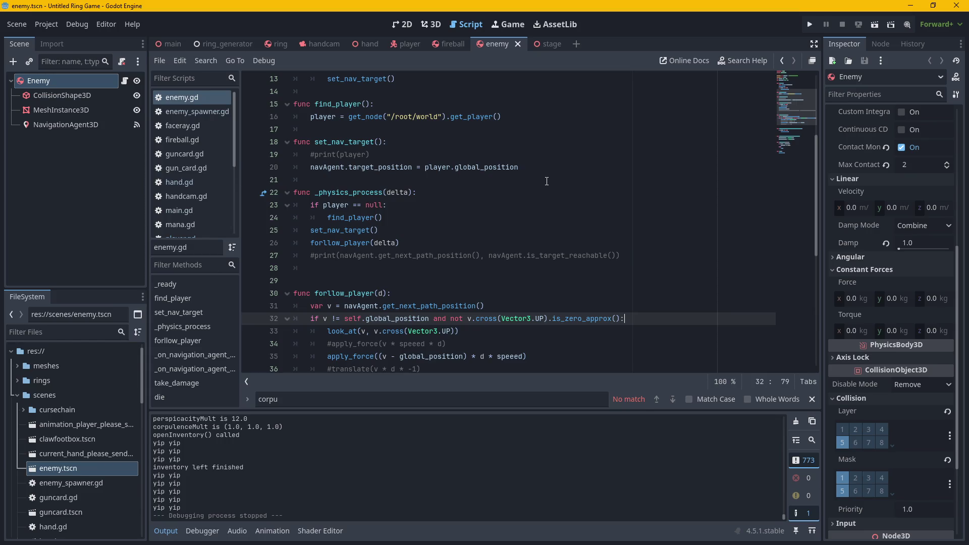
scroll(547, 181, "down", 3)
scroll(573, 268, "down", 3)
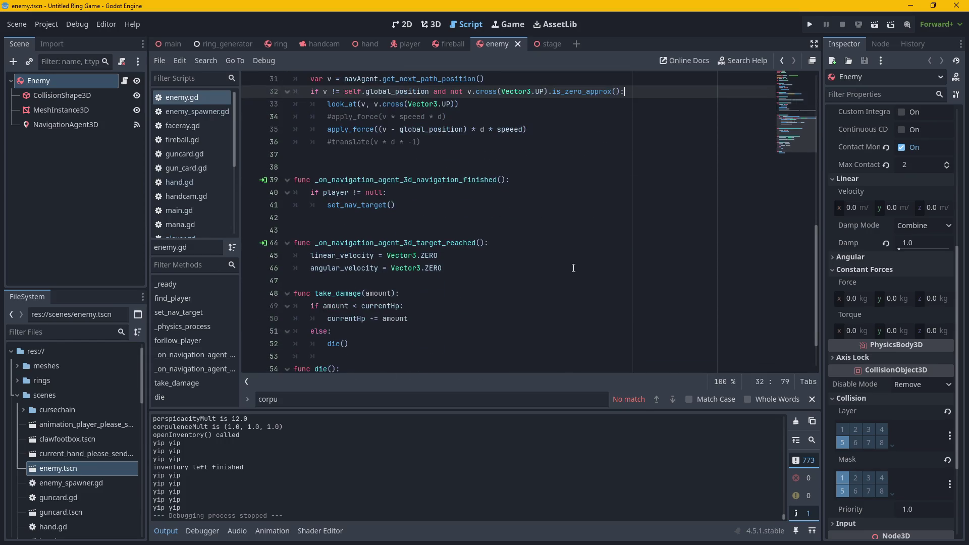
scroll(555, 242, "down", 1)
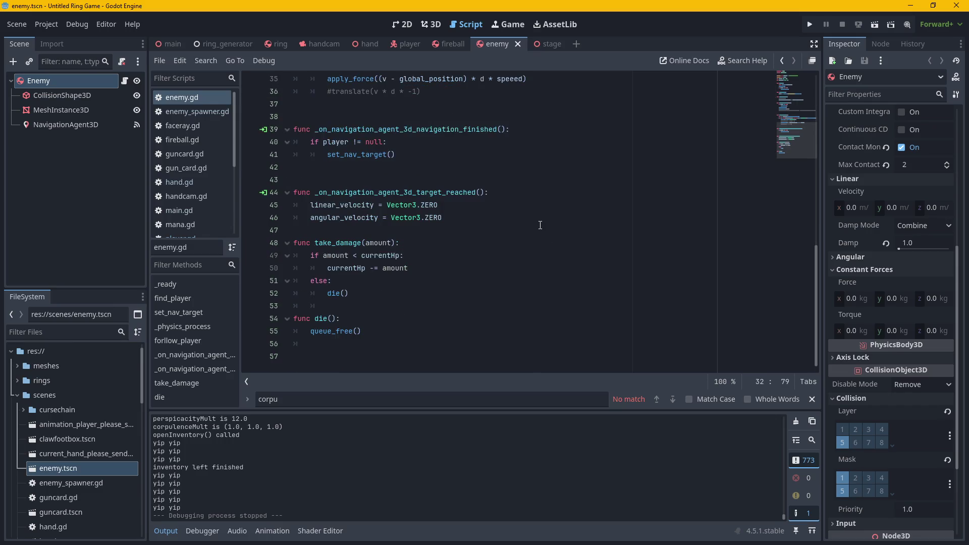
scroll(577, 244, "up", 6)
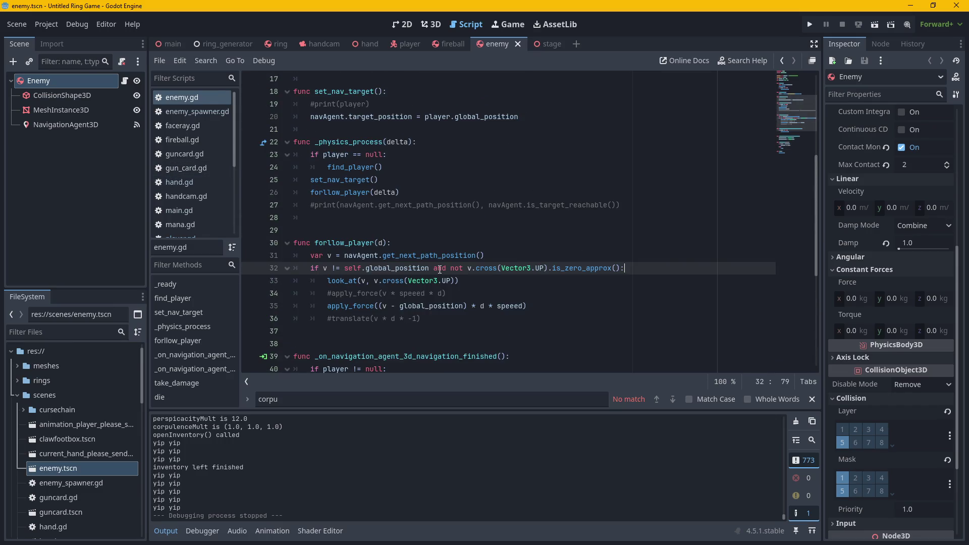
scroll(375, 236, "down", 6)
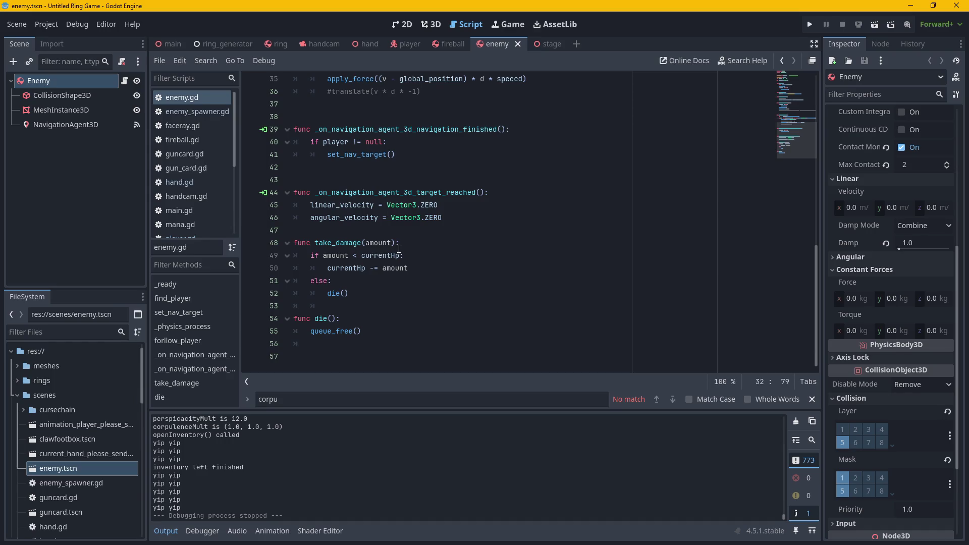
left_click_drag(416, 268, 293, 256)
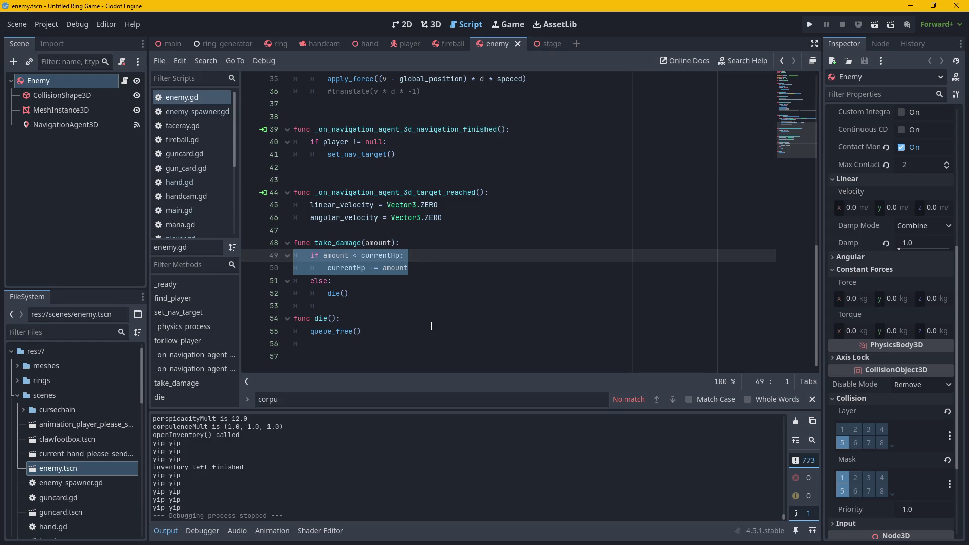
left_click(432, 289)
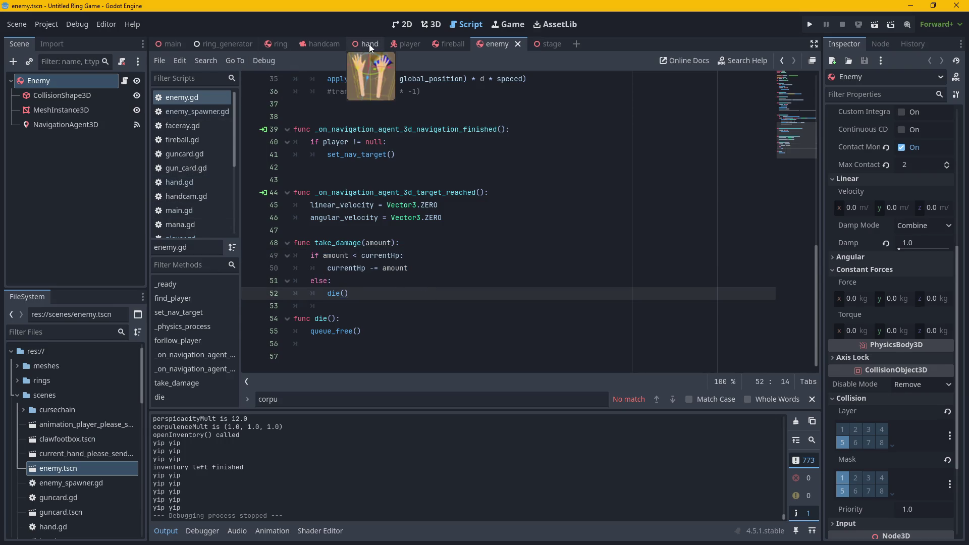
left_click(404, 47)
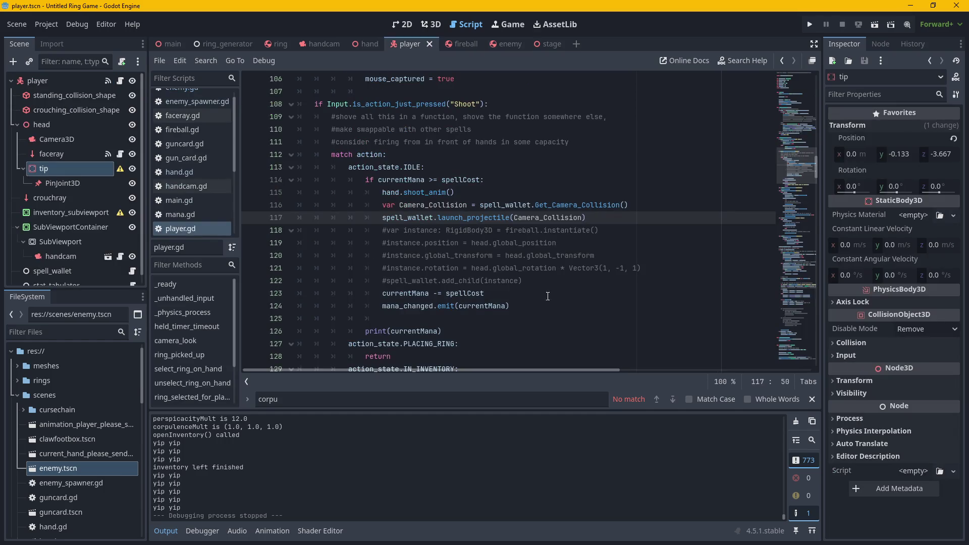
scroll(548, 296, "up", 20)
scroll(642, 284, "up", 10)
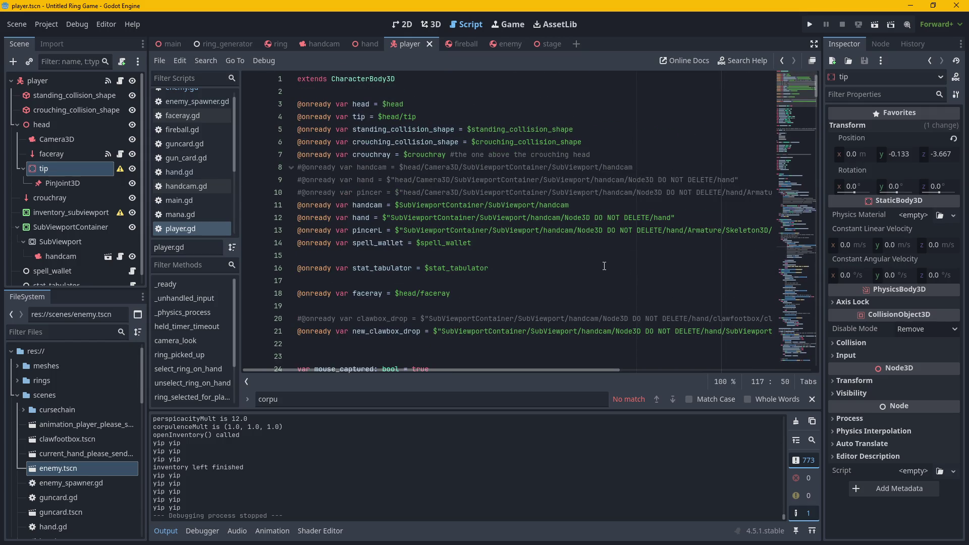
left_click(539, 44)
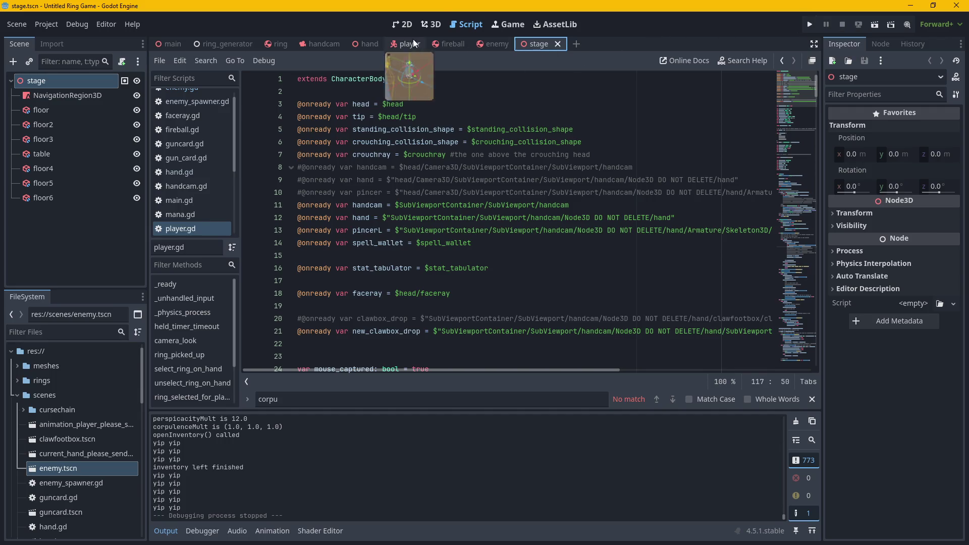
left_click(811, 25)
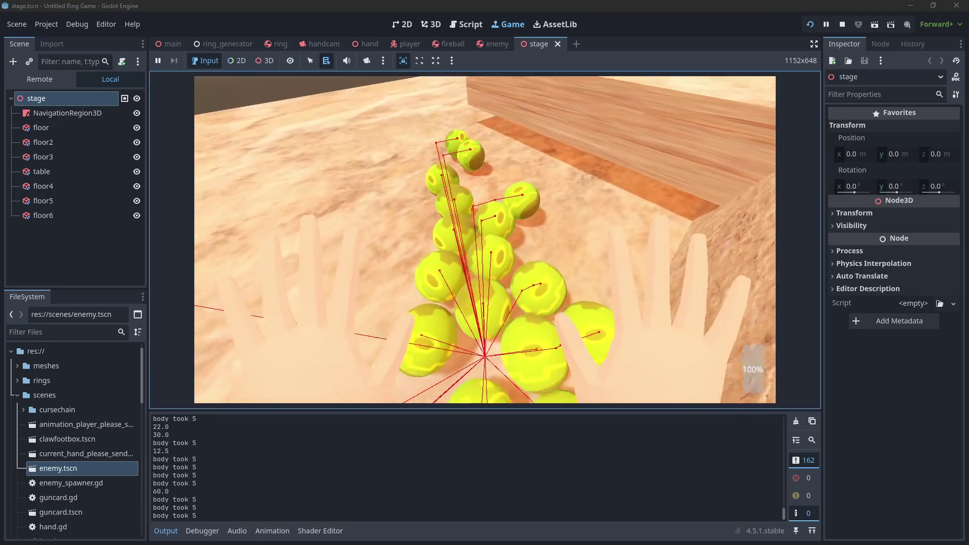
key("F8")
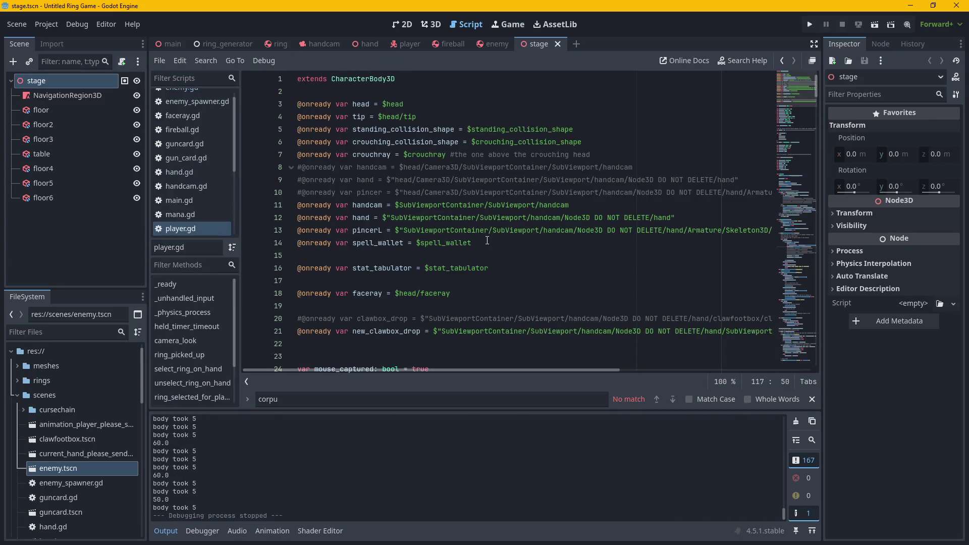
left_click(807, 24)
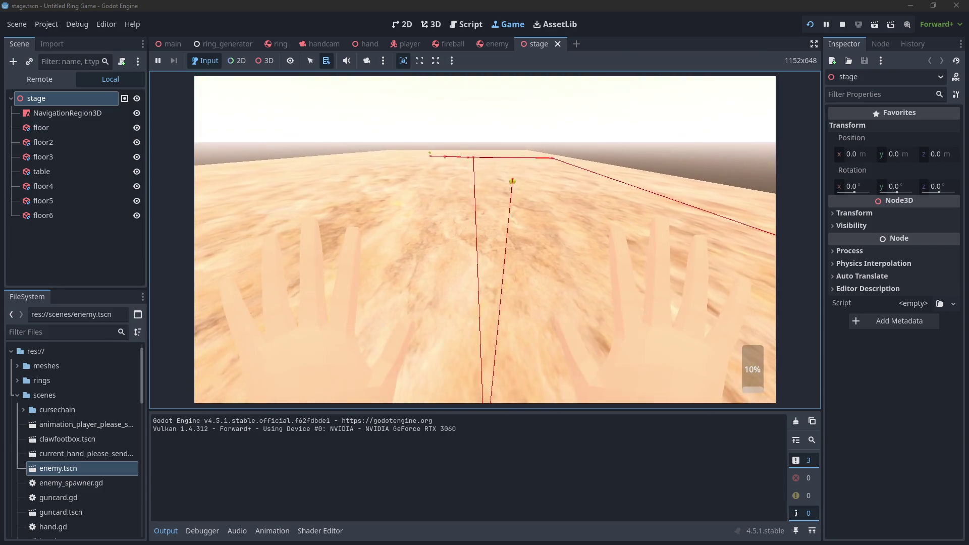
key("F8")
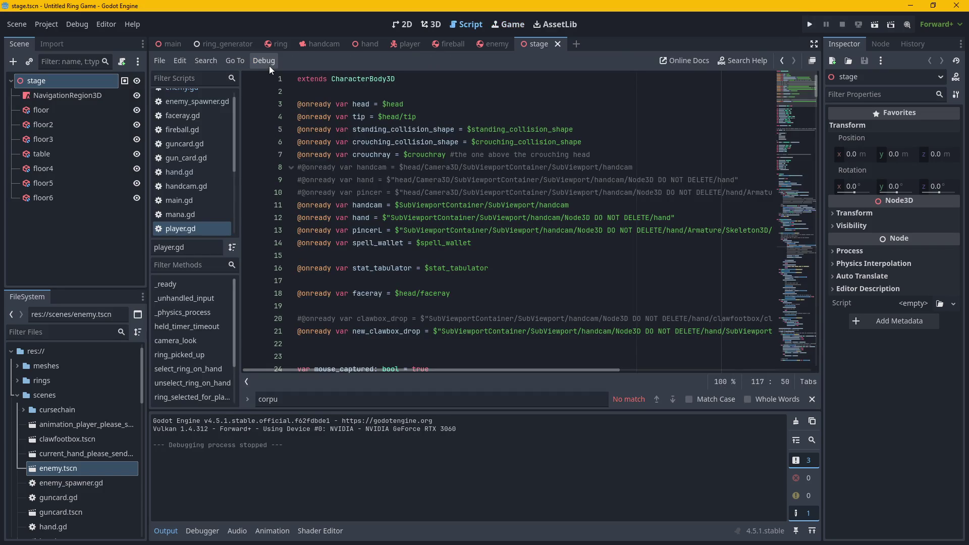
Change enemy_spawner.gd's line 13 spawn timer to .2 seconds and run the game.
left_click(488, 44)
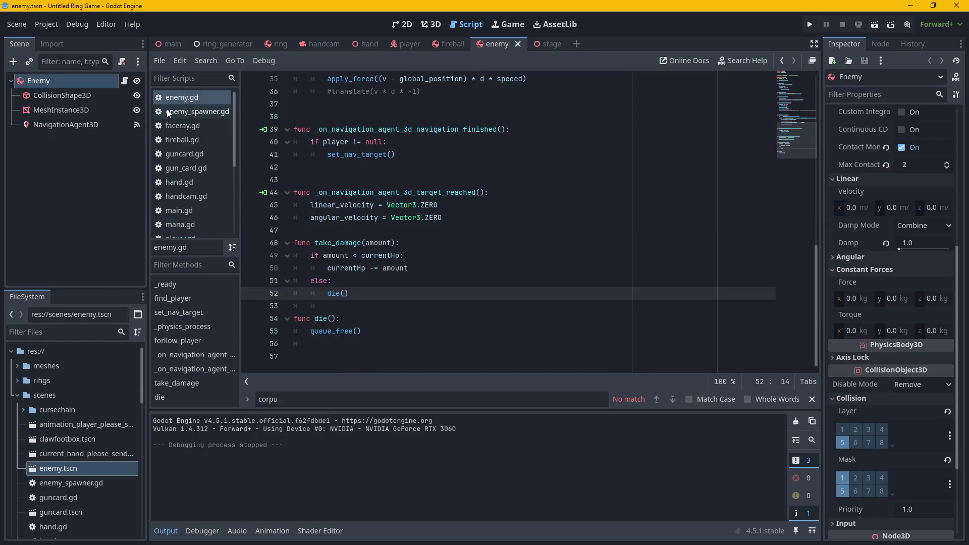
left_click(197, 113)
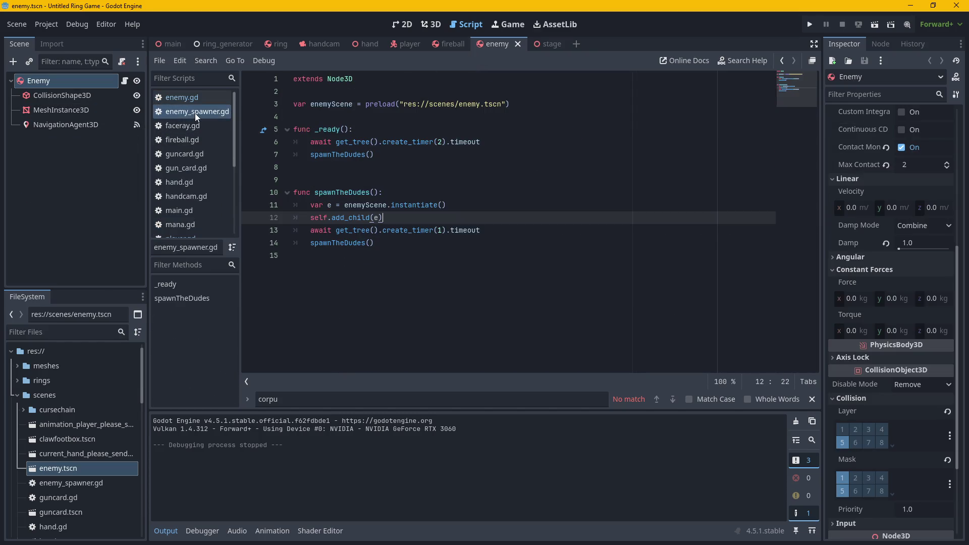
left_click(442, 231)
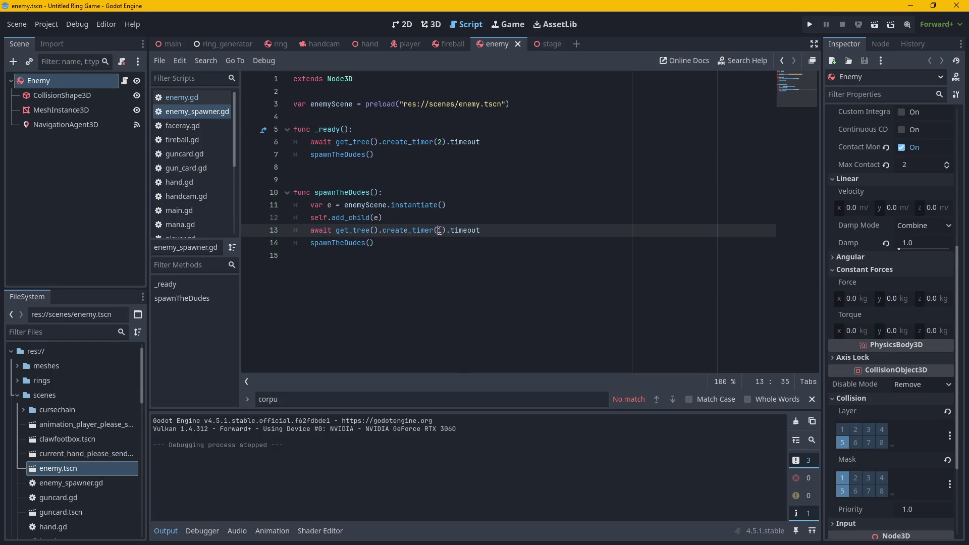
type(".")
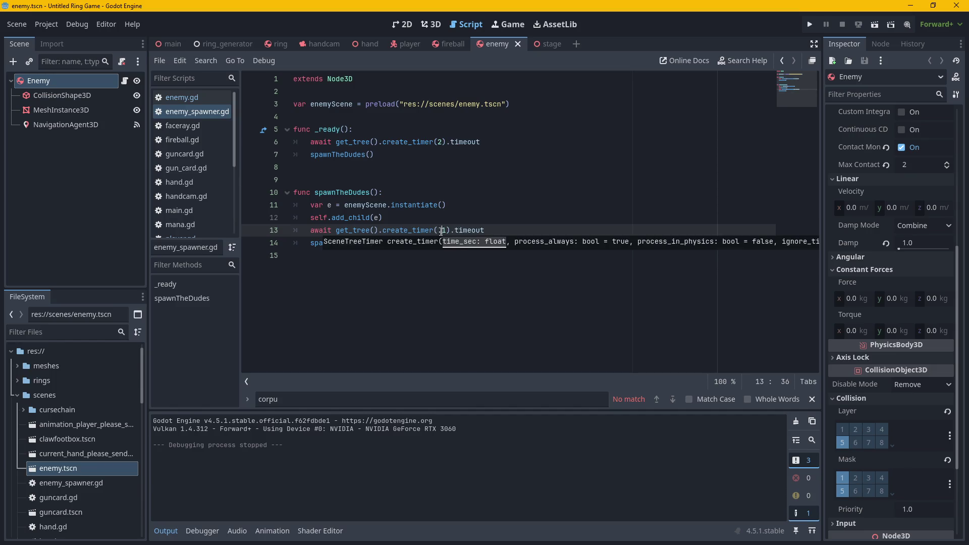
left_click(810, 25)
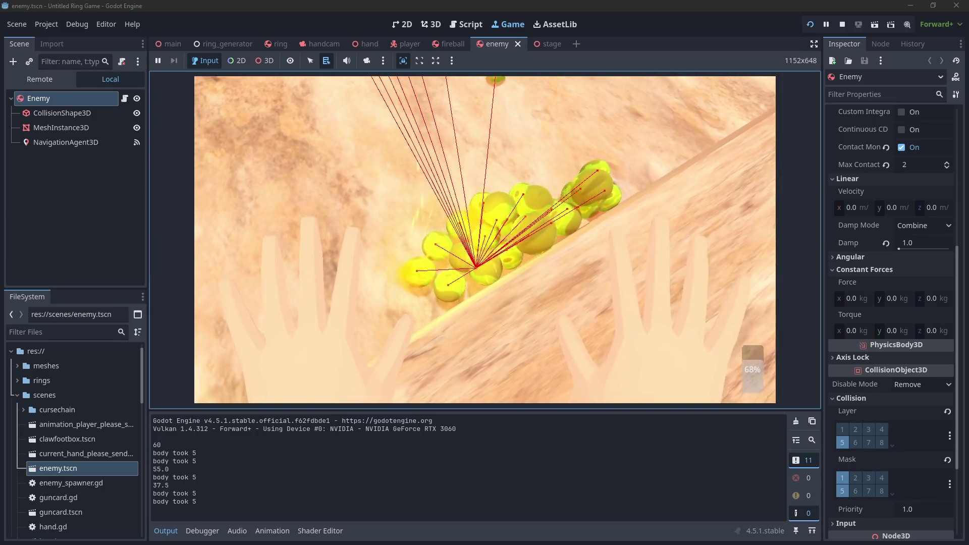
Stop the running game with F8 once enemies have piled up.
key("F8")
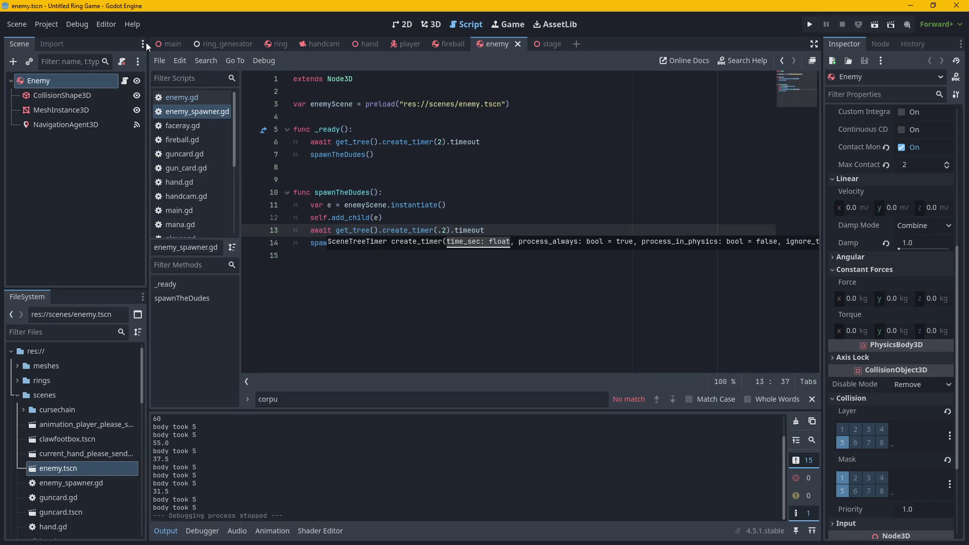
Uncheck Debug > Enabled on the enemy's NavigationAgent3D, then run the game again.
left_click(78, 26)
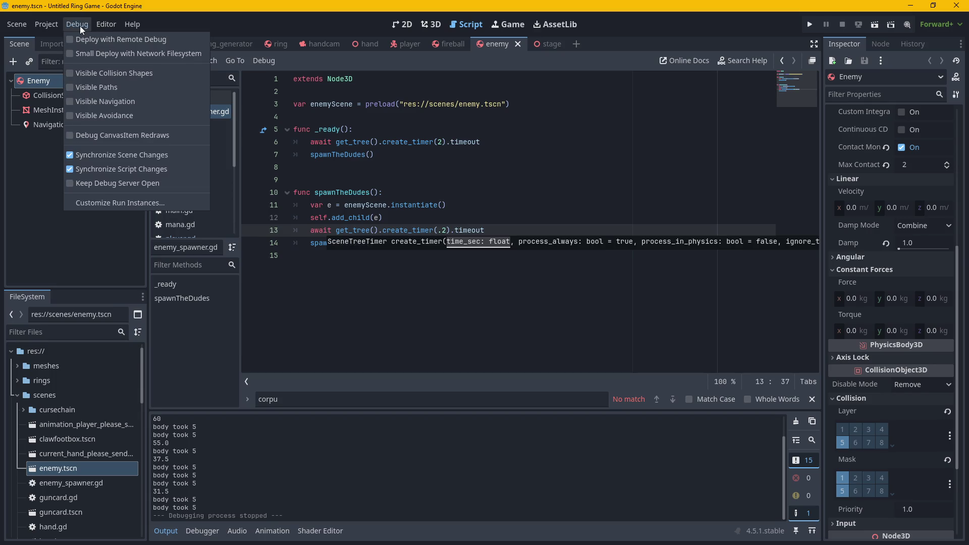
left_click(81, 28)
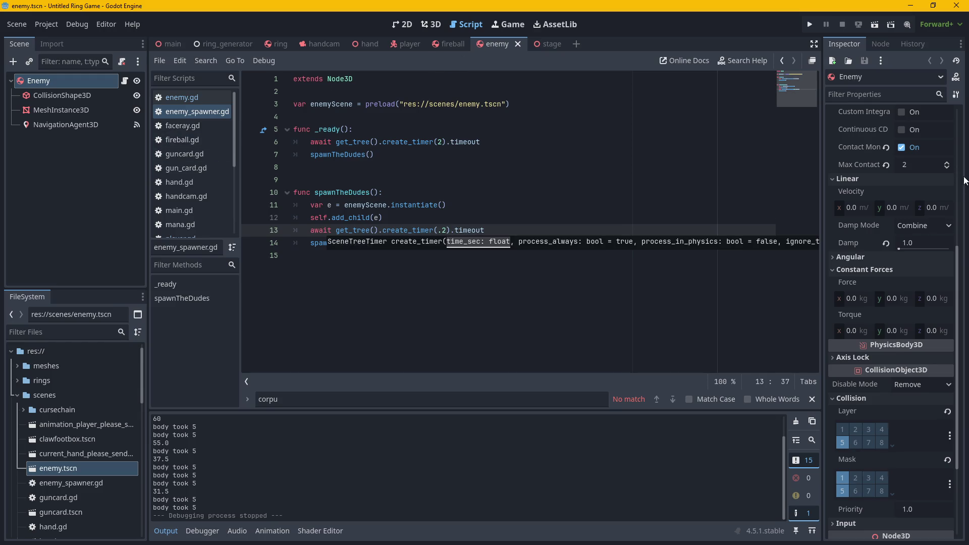
scroll(876, 156, "down", 3)
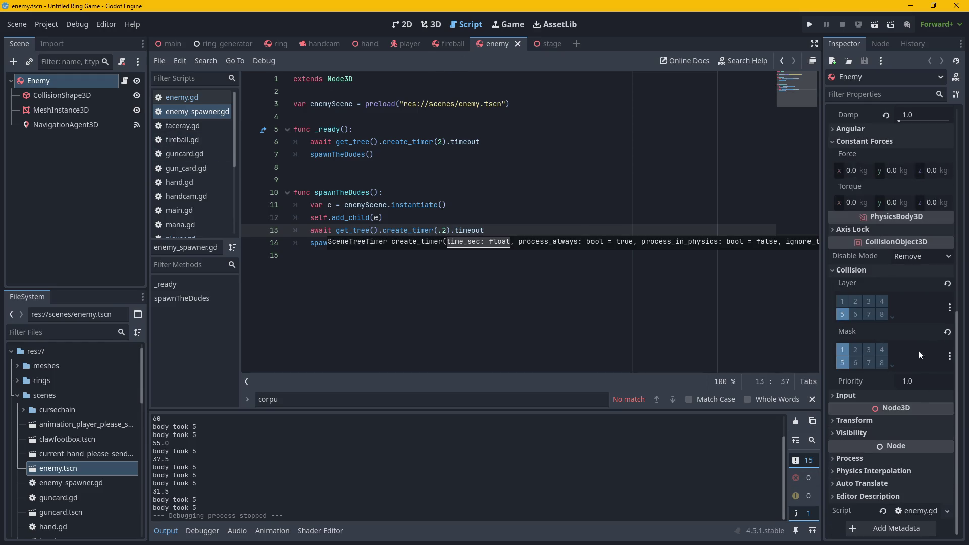
scroll(860, 316, "up", 10)
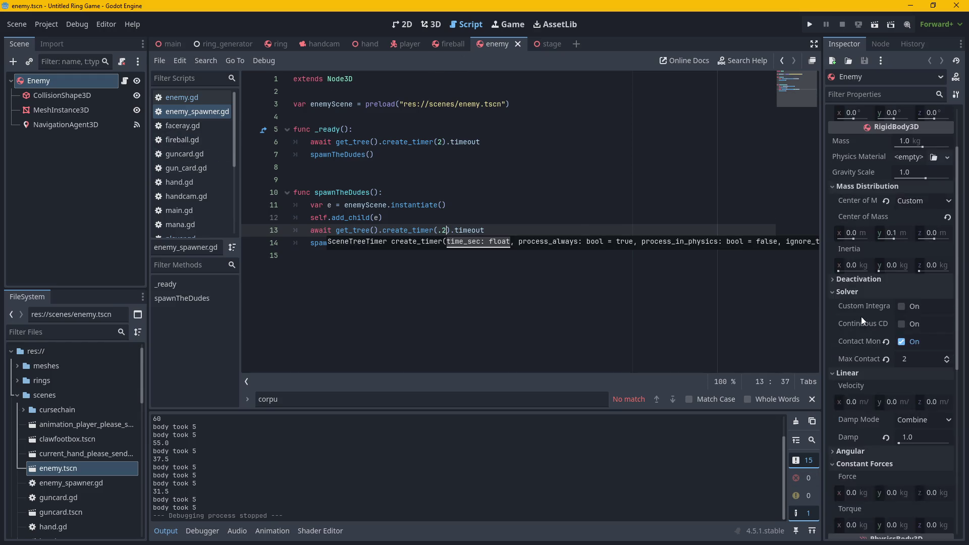
left_click(68, 128)
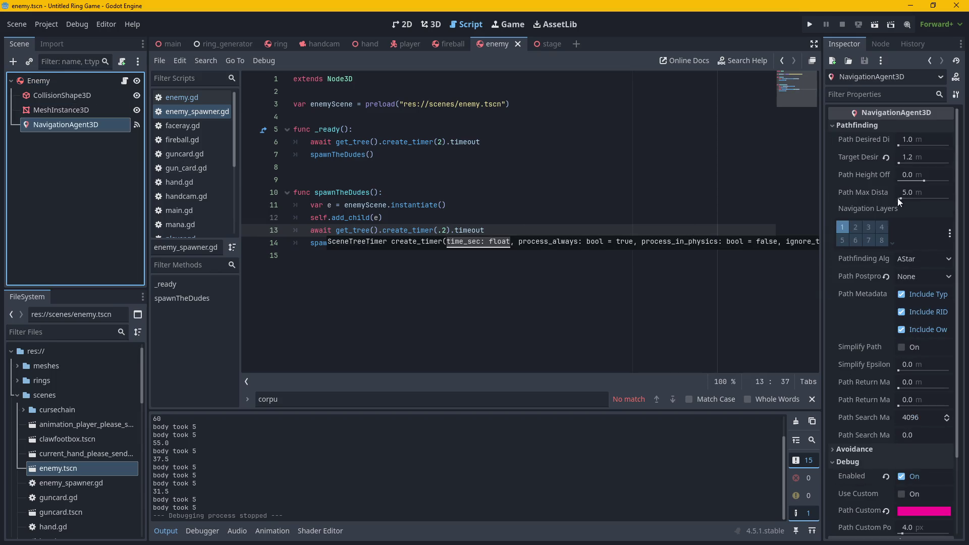
left_click(901, 476)
left_click(810, 24)
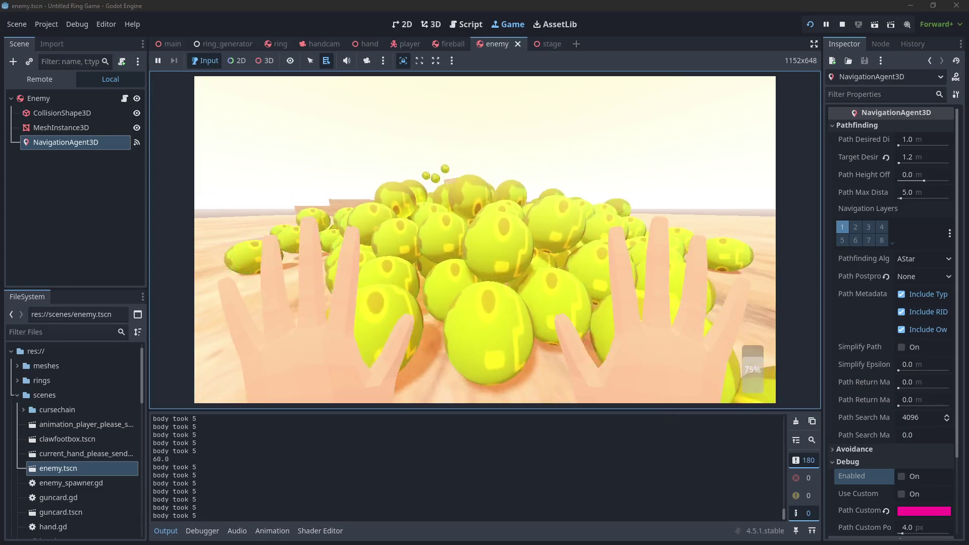
key("F8")
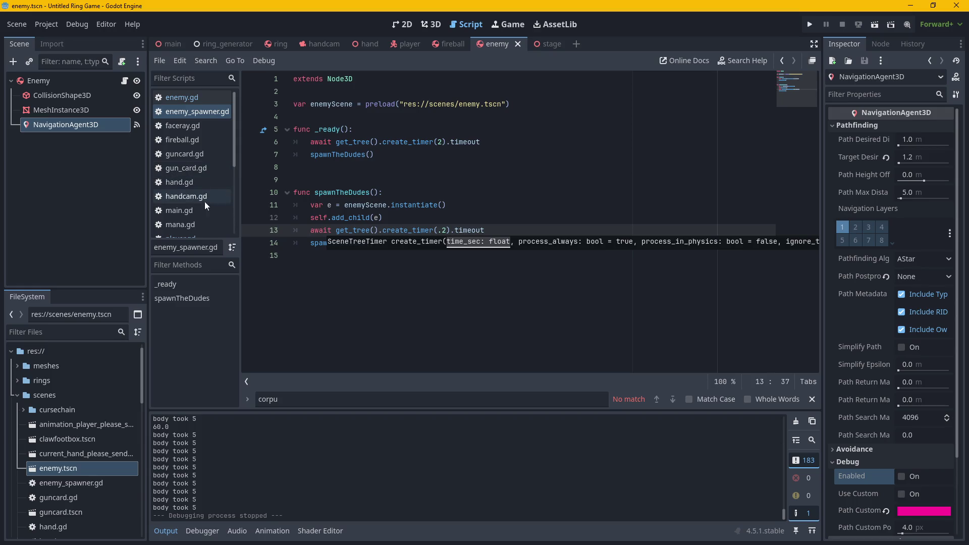
Open the fireball scene, review fireball.gd and select the linear_velocity assignment on line 19.
left_click(449, 44)
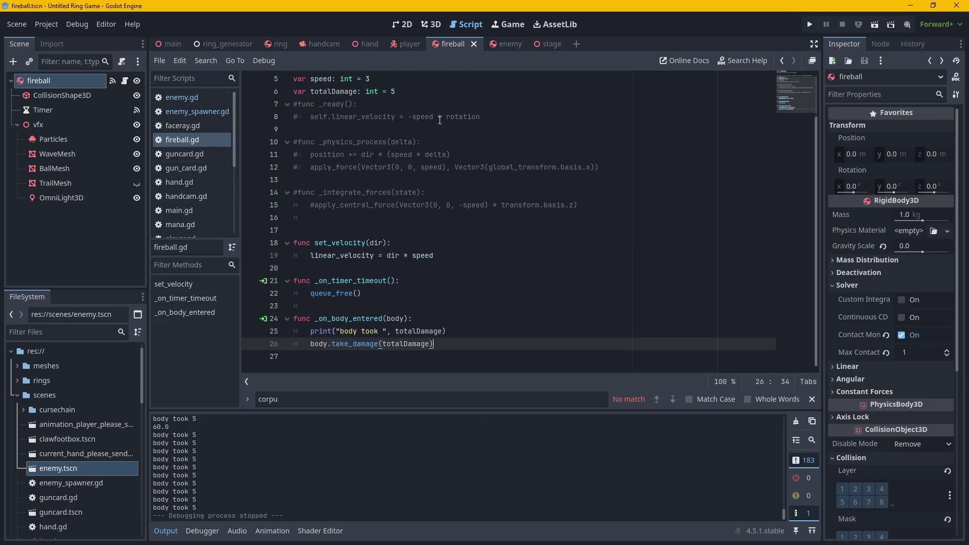
scroll(857, 332, "down", 3)
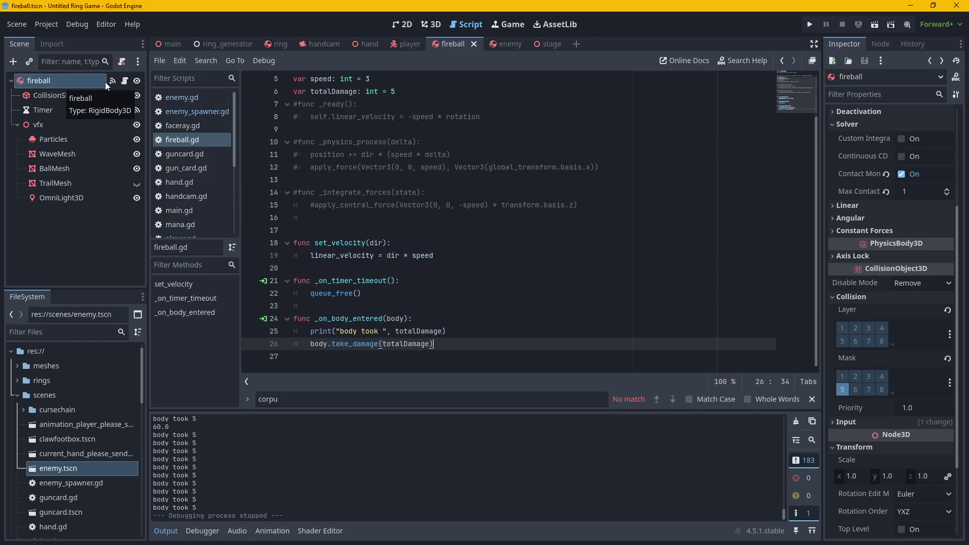
right_click(60, 83)
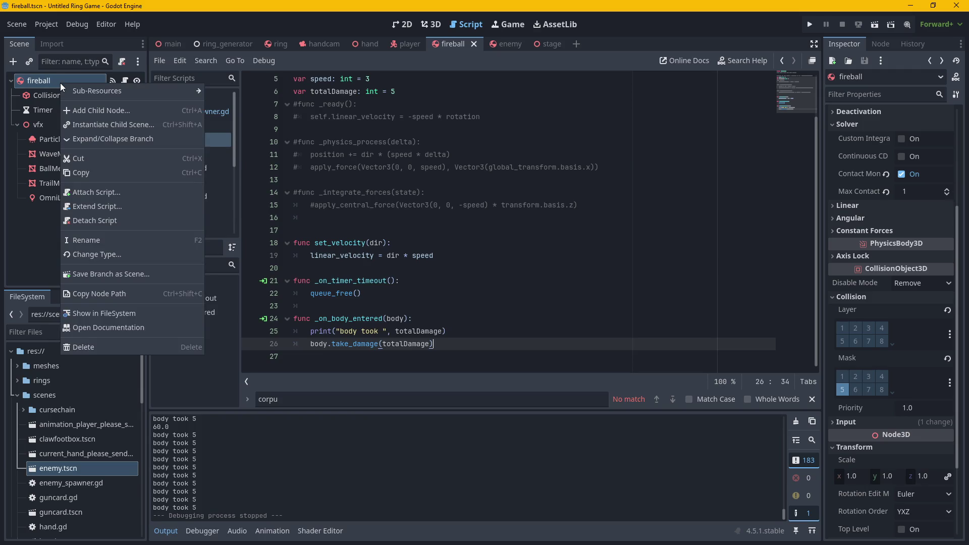
left_click(34, 80)
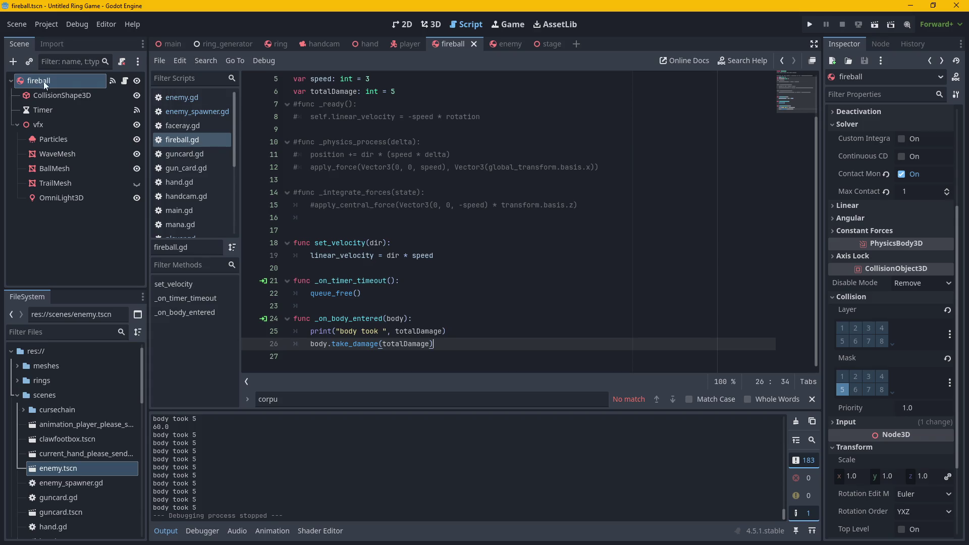
scroll(375, 258, "up", 2)
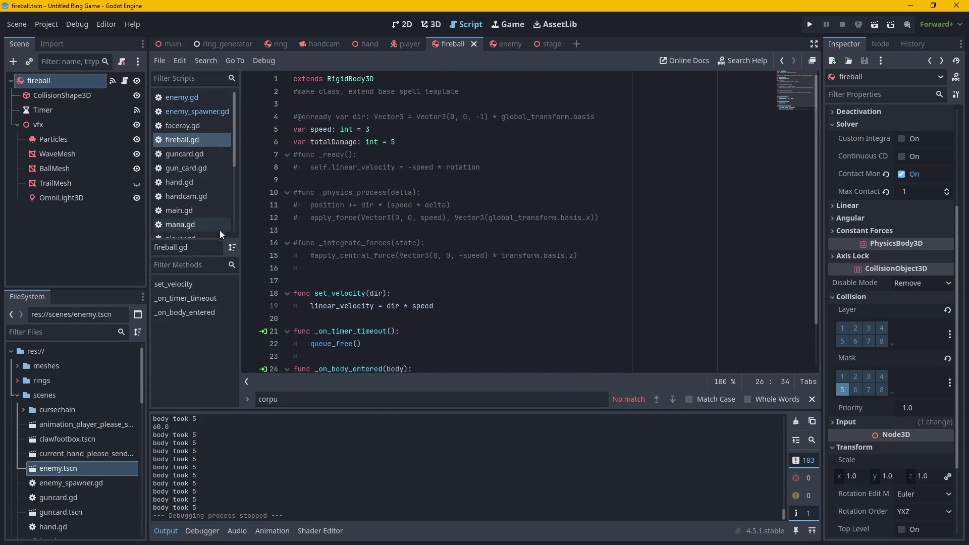
scroll(411, 359, "down", 2)
scroll(440, 325, "down", 1)
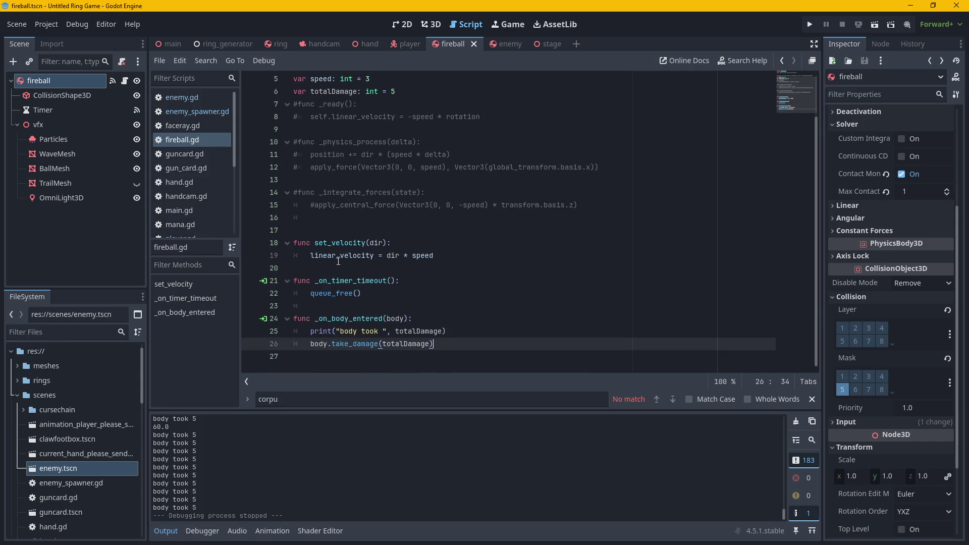
left_click_drag(311, 254, 563, 256)
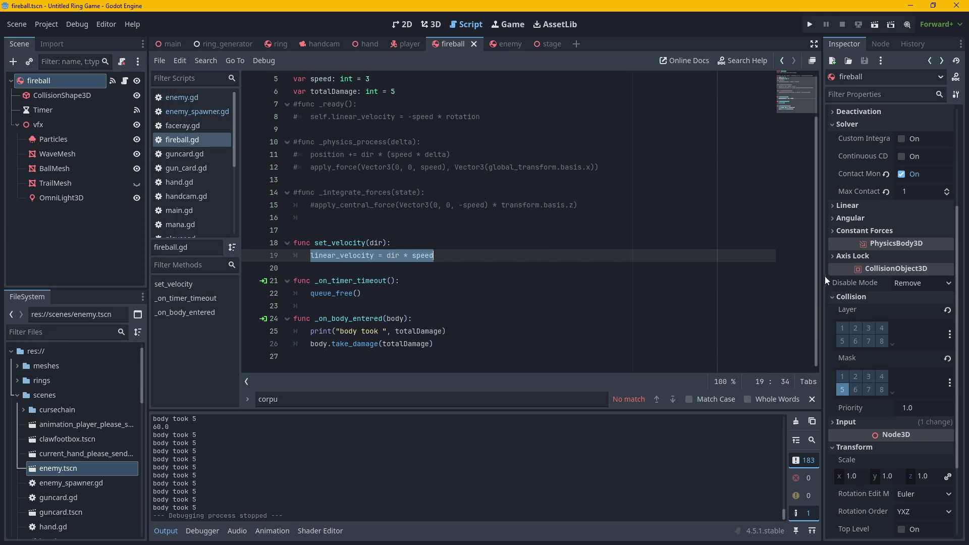
right_click(71, 82)
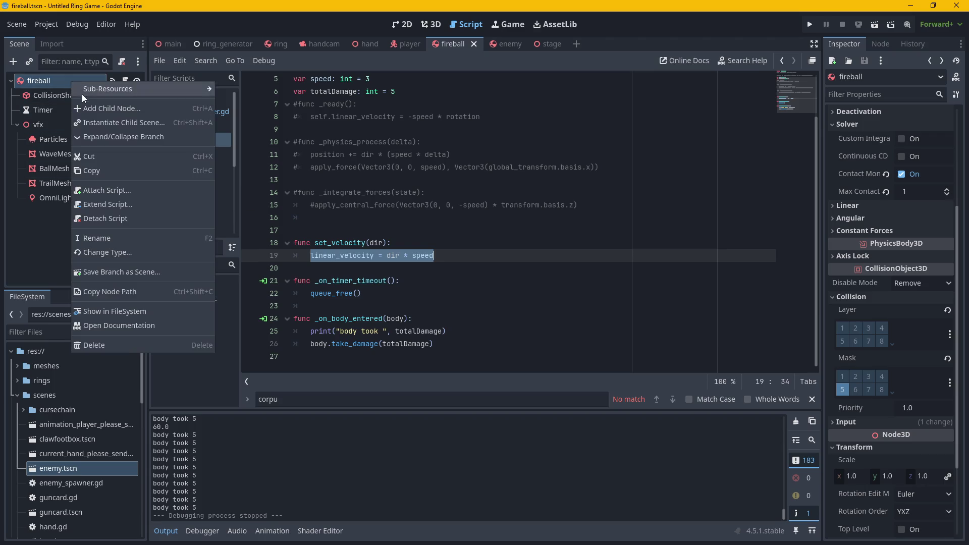
Add an Area3D child to fireball, place it right after CollisionShape3D, and show the 3D view.
left_click(100, 108)
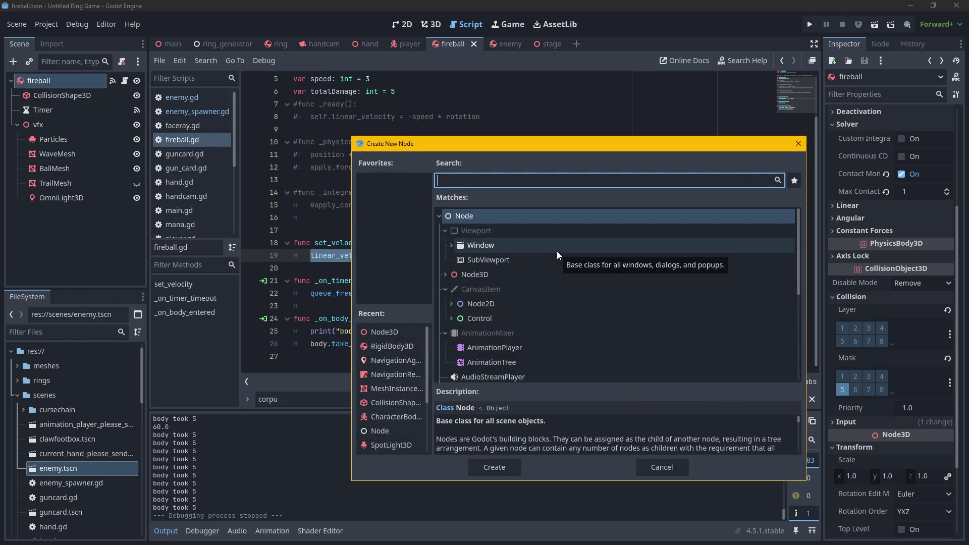
type("are")
scroll(506, 300, "up", 1)
left_click(506, 295)
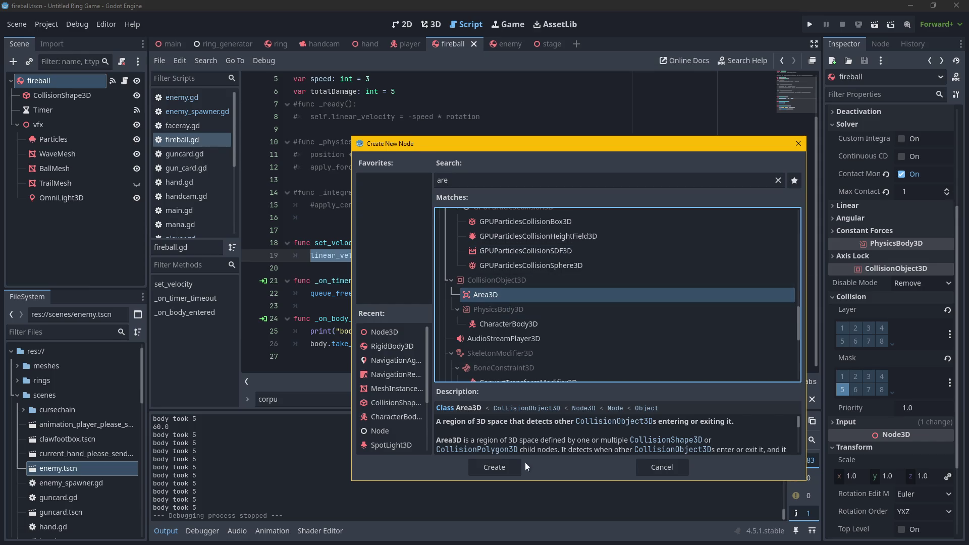
left_click(501, 461)
mouse_move(70, 212)
left_mouse_down()
mouse_move(41, 82)
mouse_move(46, 102)
left_mouse_up()
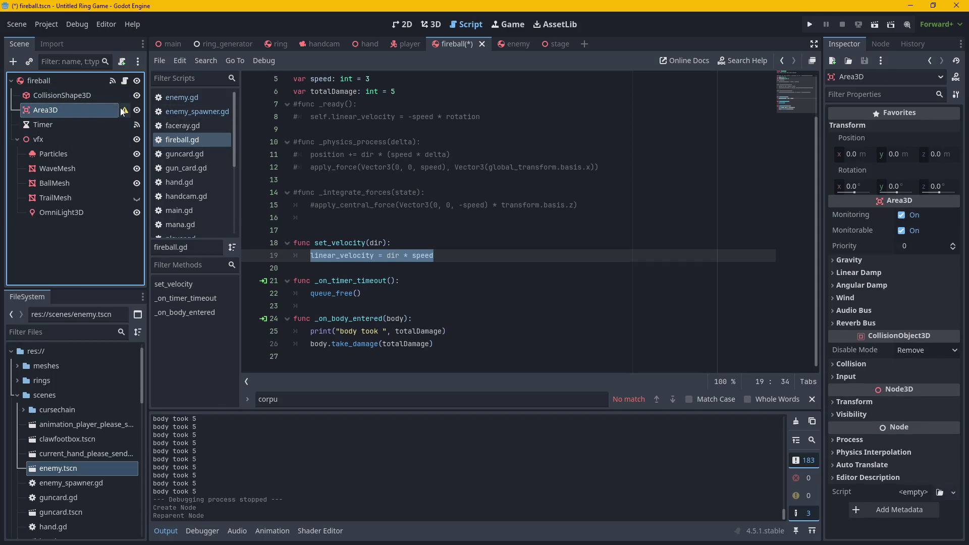
left_click(124, 110)
left_click(485, 300)
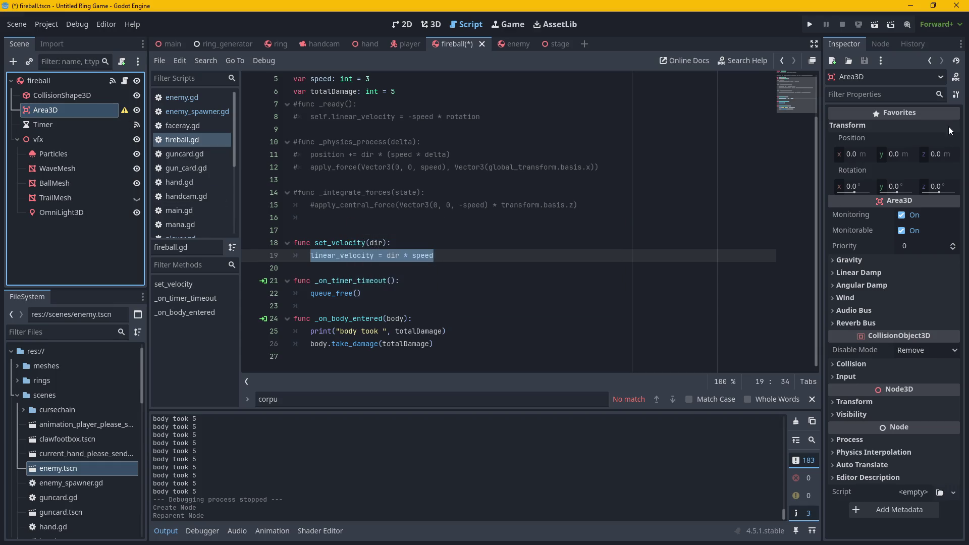
left_click(431, 25)
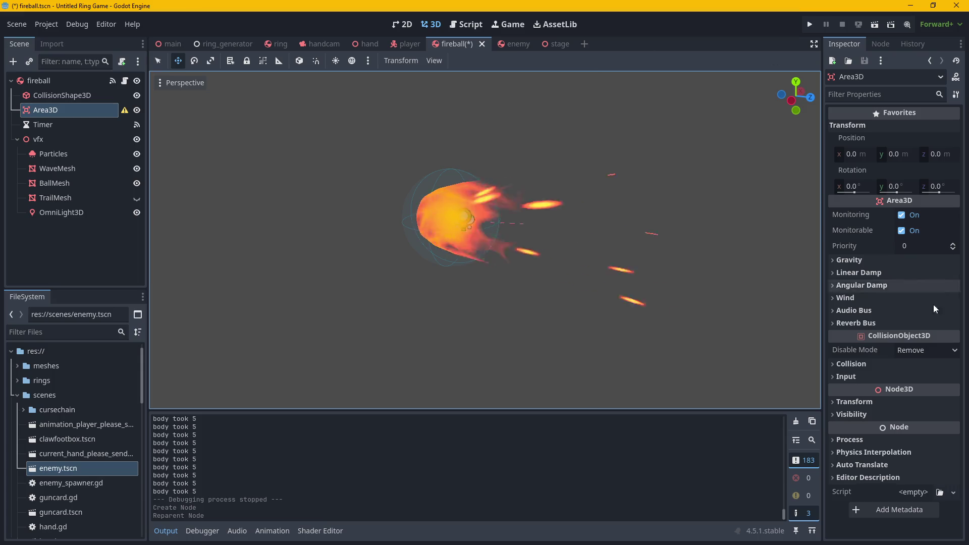
Set the Area3D's collision mask to layer 5 only.
left_click(870, 365)
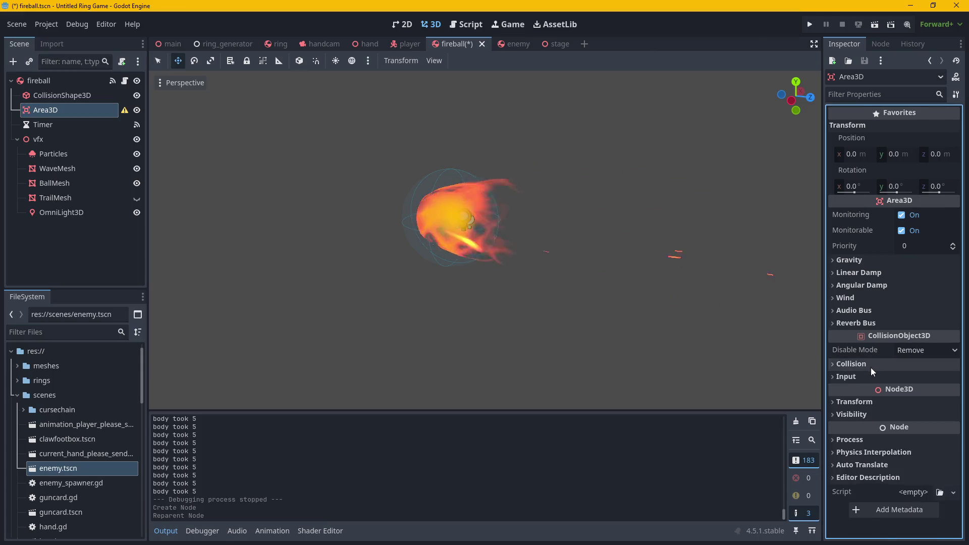
left_click(843, 395)
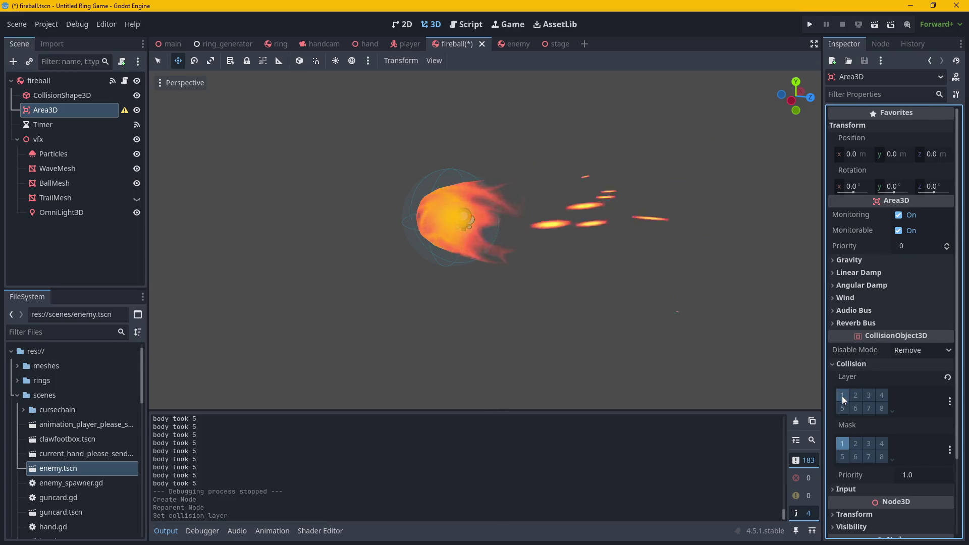
left_click(842, 456)
left_click(842, 444)
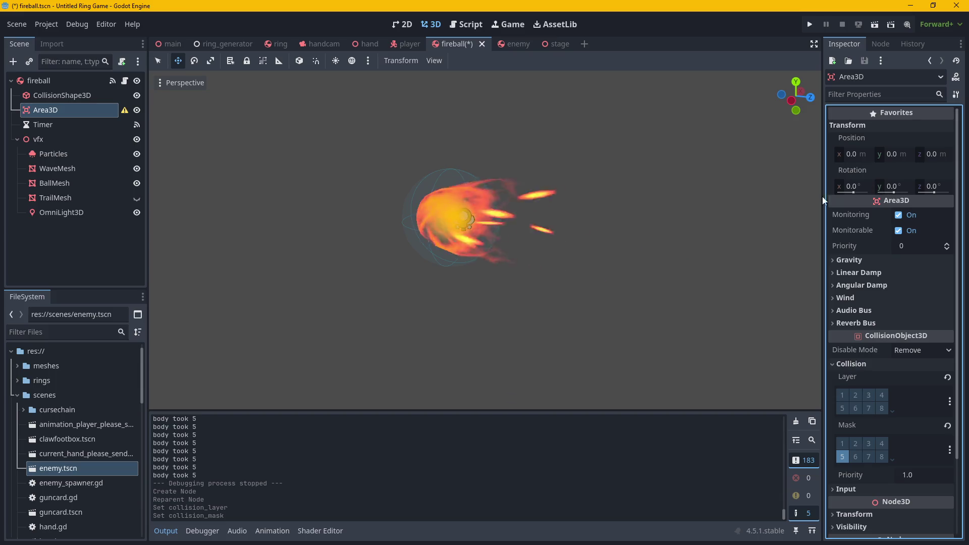
Clear the fireball root's collision mask and turn off its Contact Monitor.
left_click(39, 81)
left_click(843, 390)
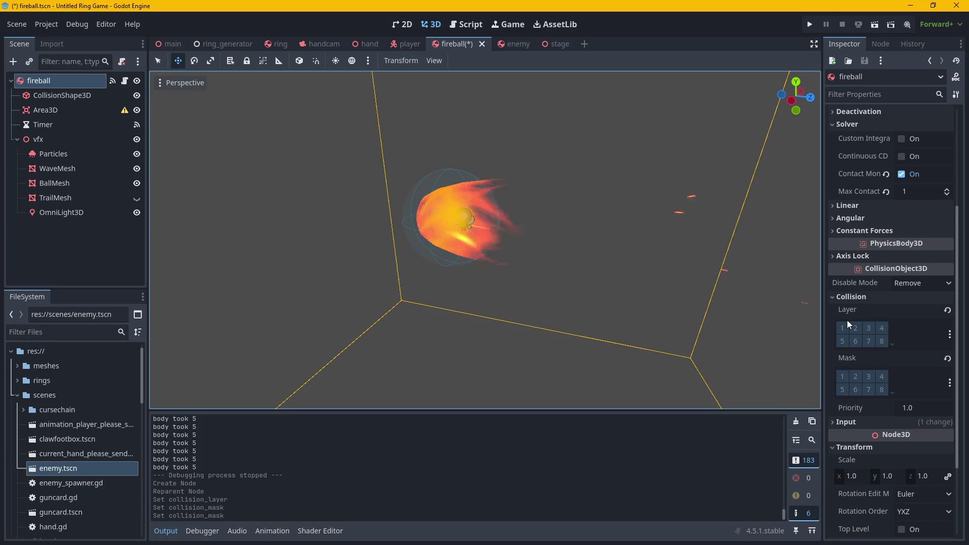
left_click(901, 174)
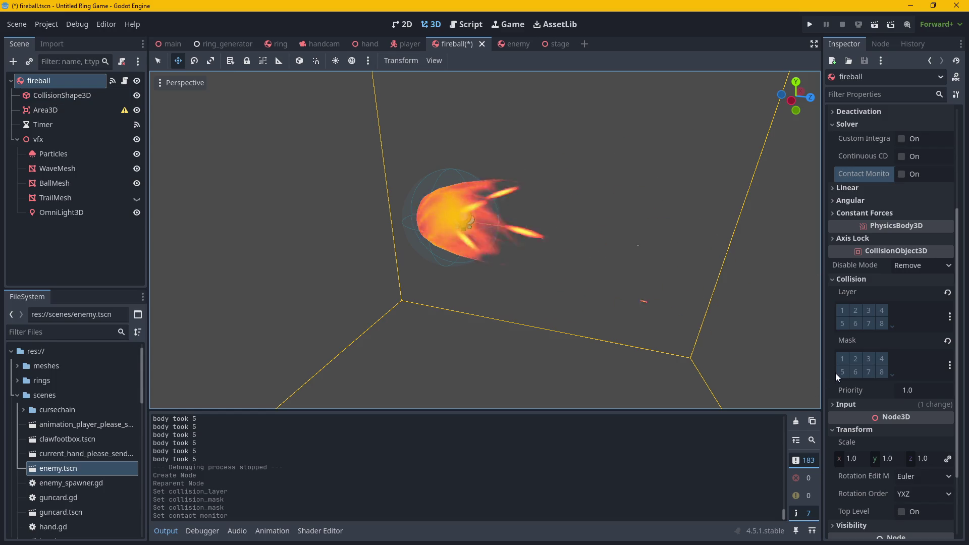
Uncheck Monitorable on the Area3D so other areas cannot detect it.
left_click(71, 108)
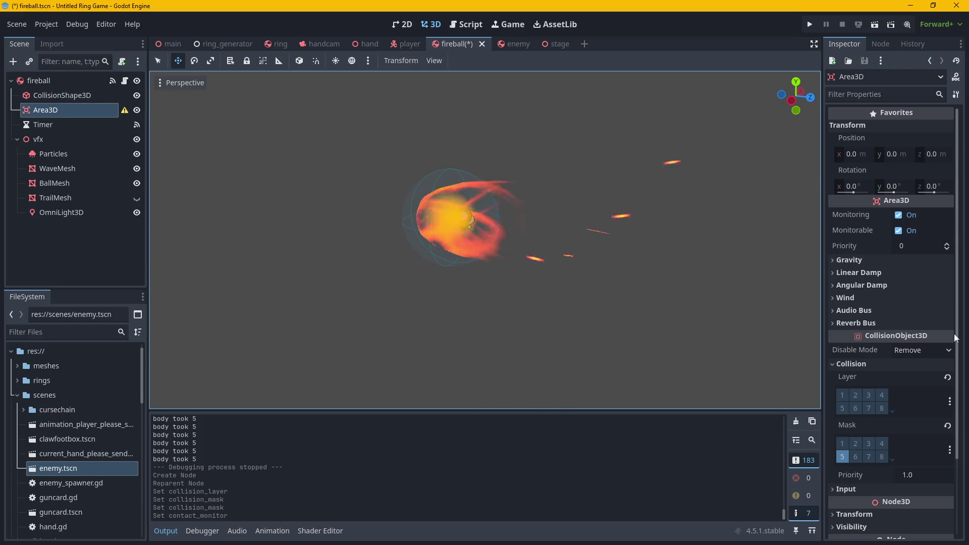
scroll(858, 167, "down", 3)
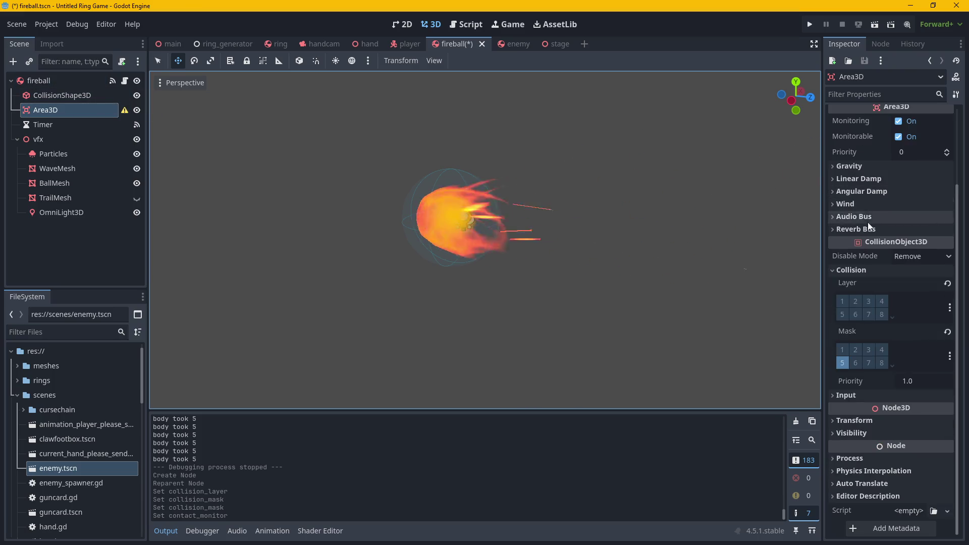
scroll(878, 428, "up", 3)
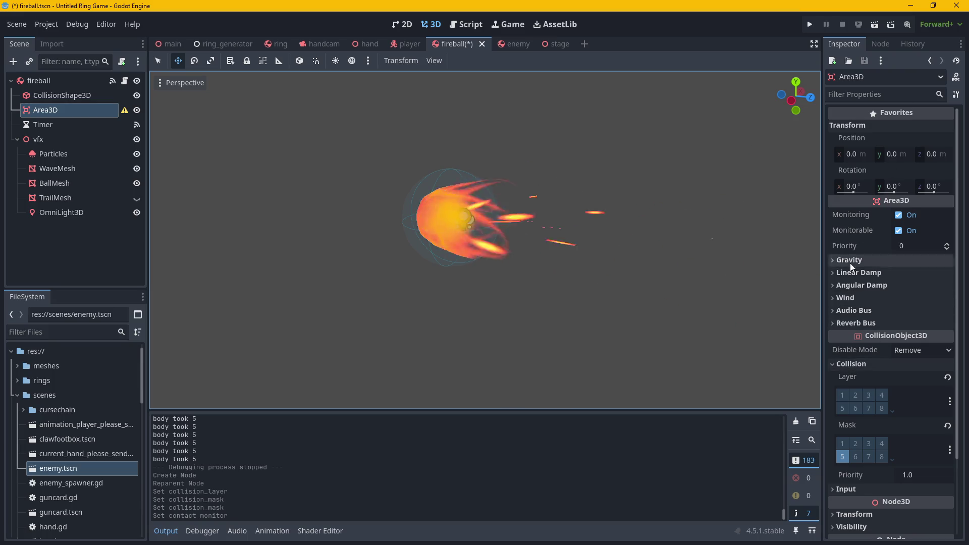
scroll(872, 302, "down", 3)
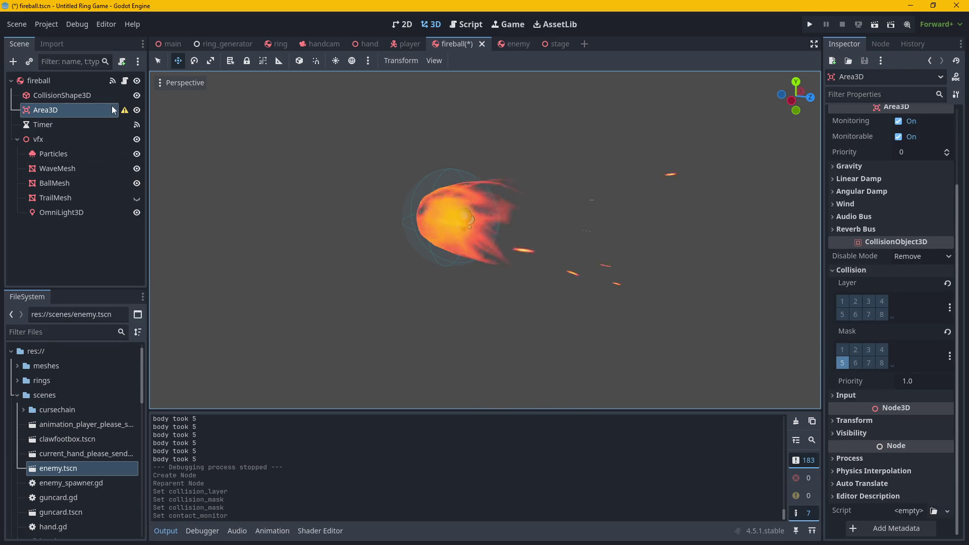
mouse_move(124, 112)
scroll(895, 151, "up", 2)
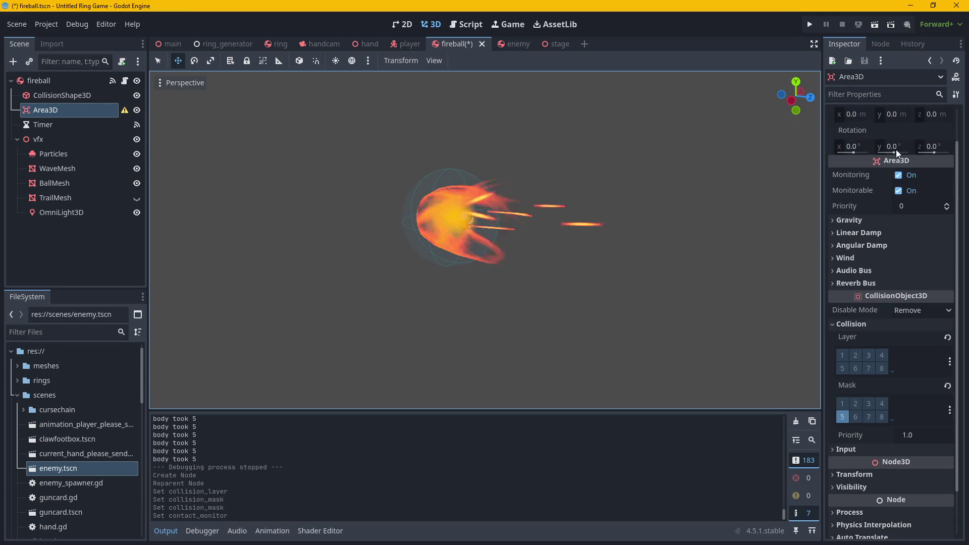
mouse_move(864, 191)
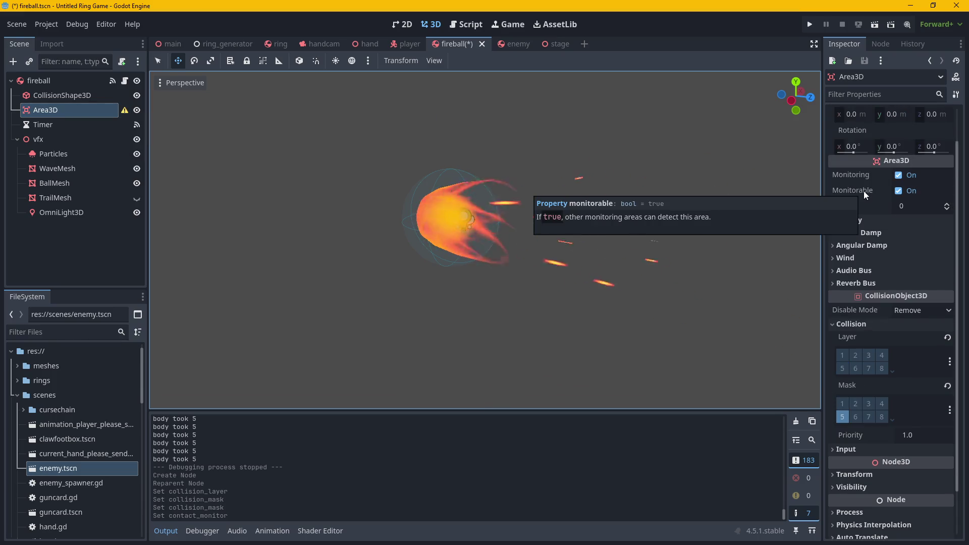
left_click(864, 191)
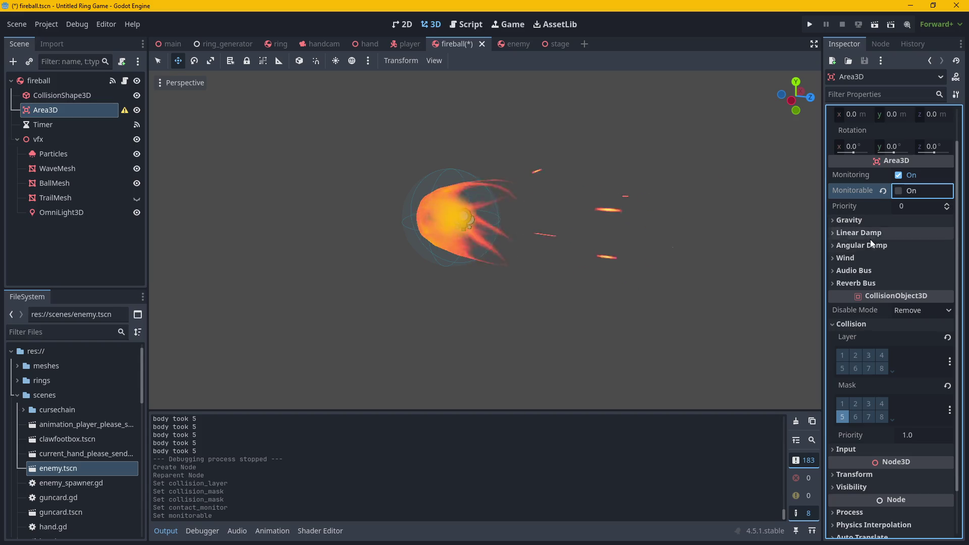
mouse_move(873, 316)
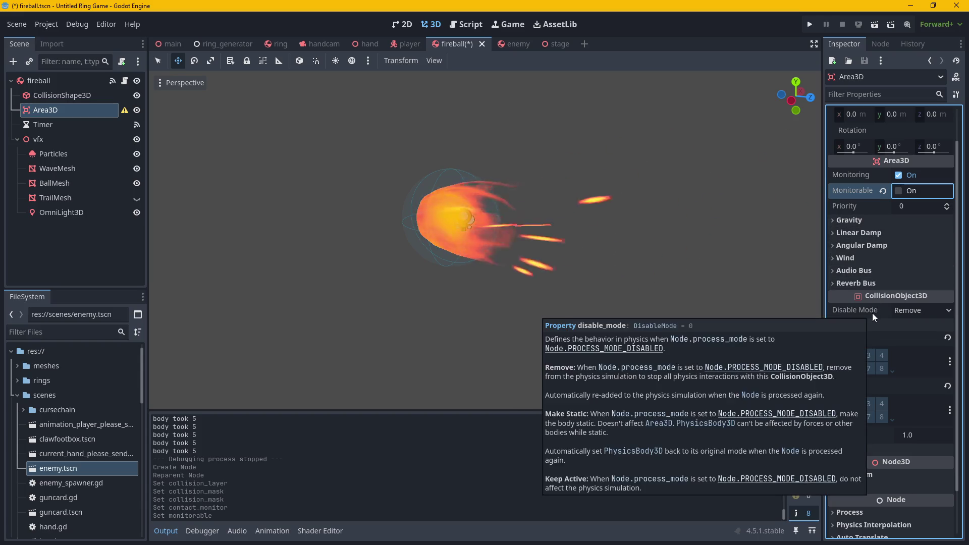
scroll(902, 428, "down", 2)
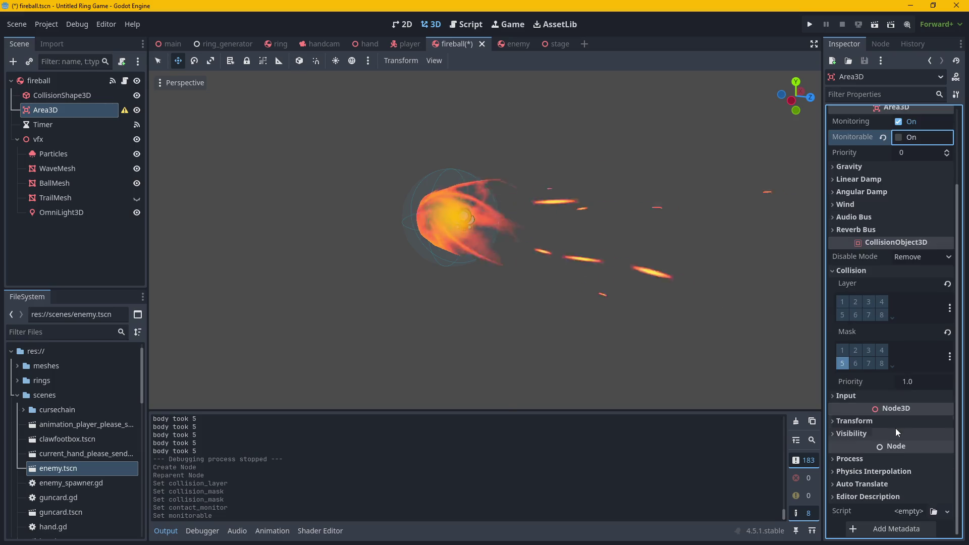
scroll(894, 426, "up", 4)
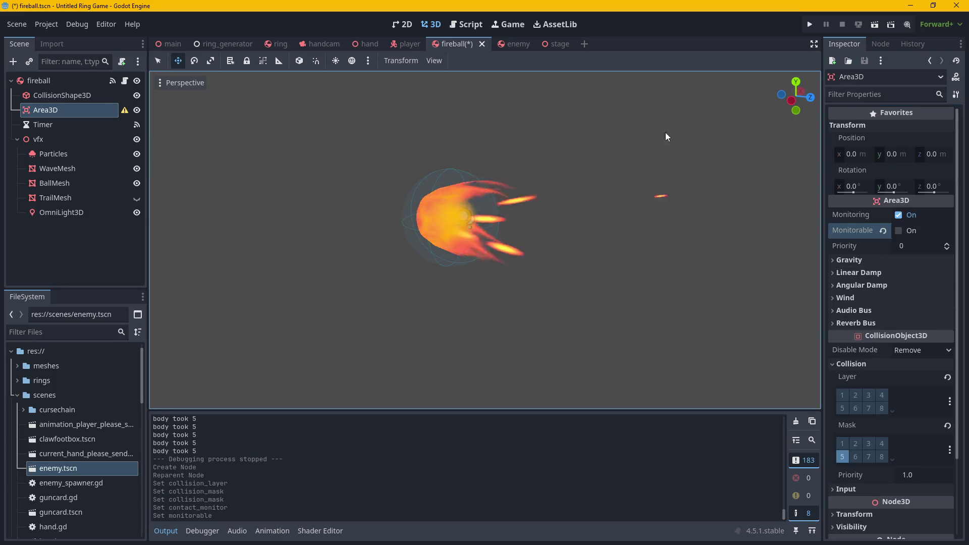
mouse_move(126, 116)
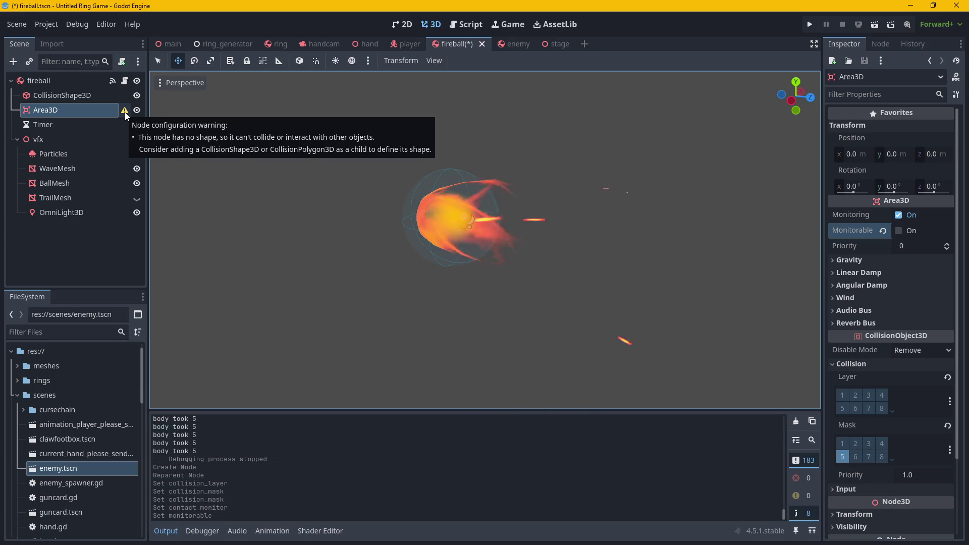
right_click(76, 112)
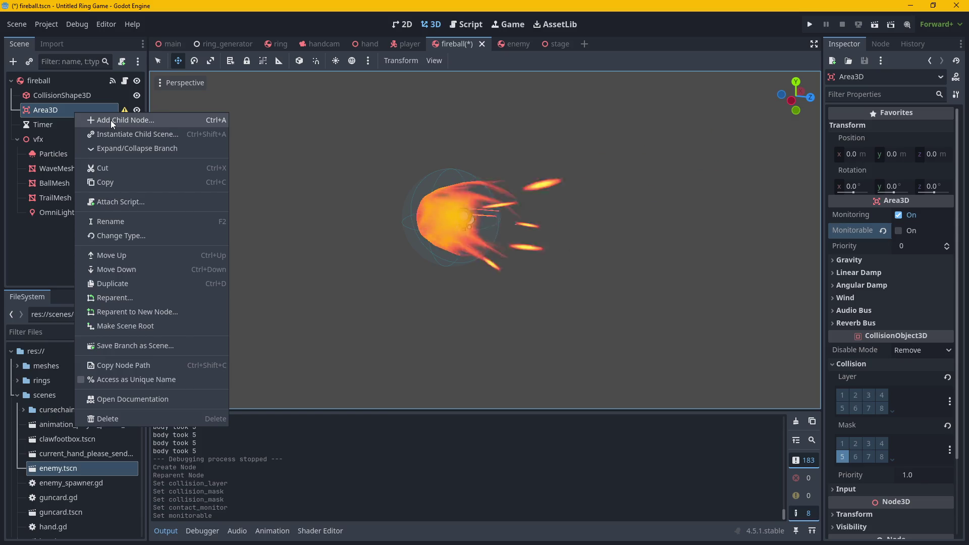
Add a CollisionShape3D child under the Area3D by searching 'collis'.
left_click(123, 110)
mouse_move(125, 111)
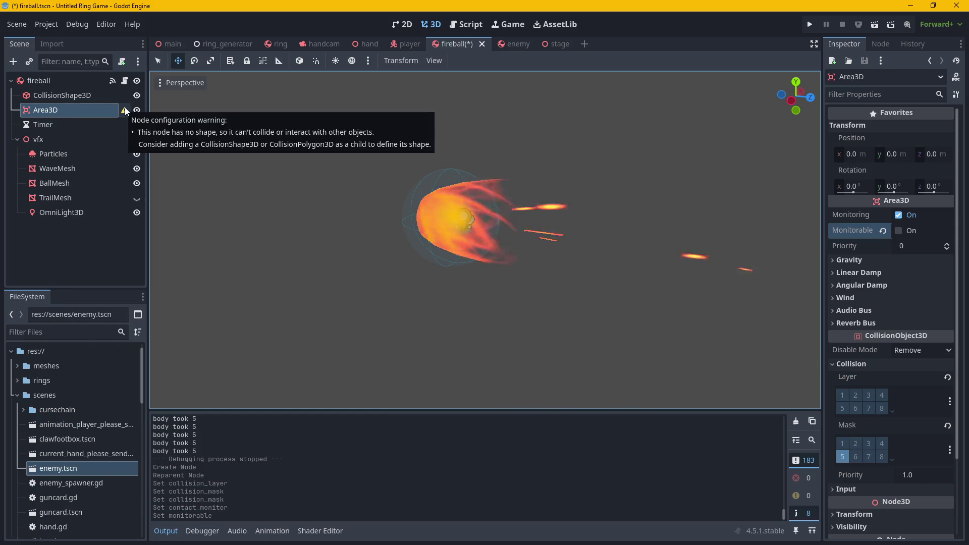
right_click(80, 110)
left_click(104, 119)
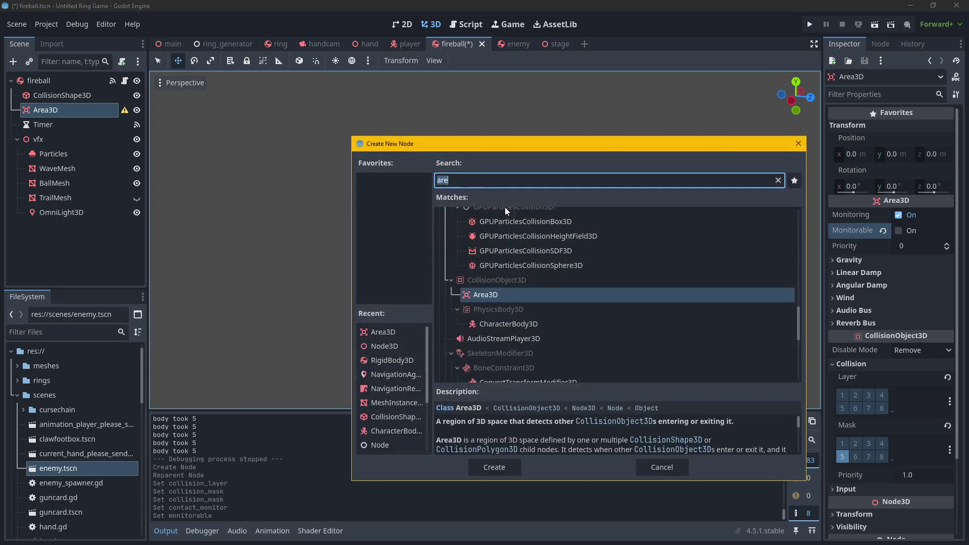
type("collis")
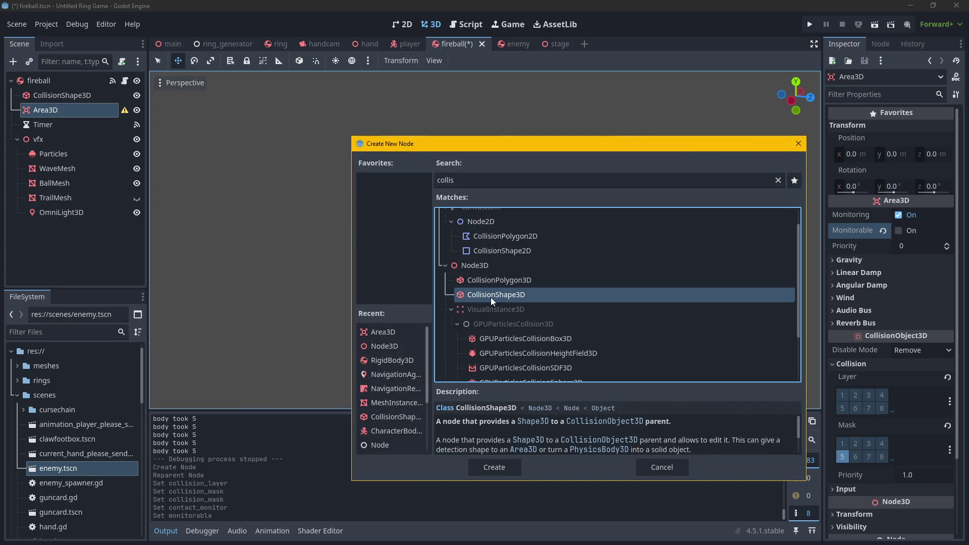
left_click(490, 465)
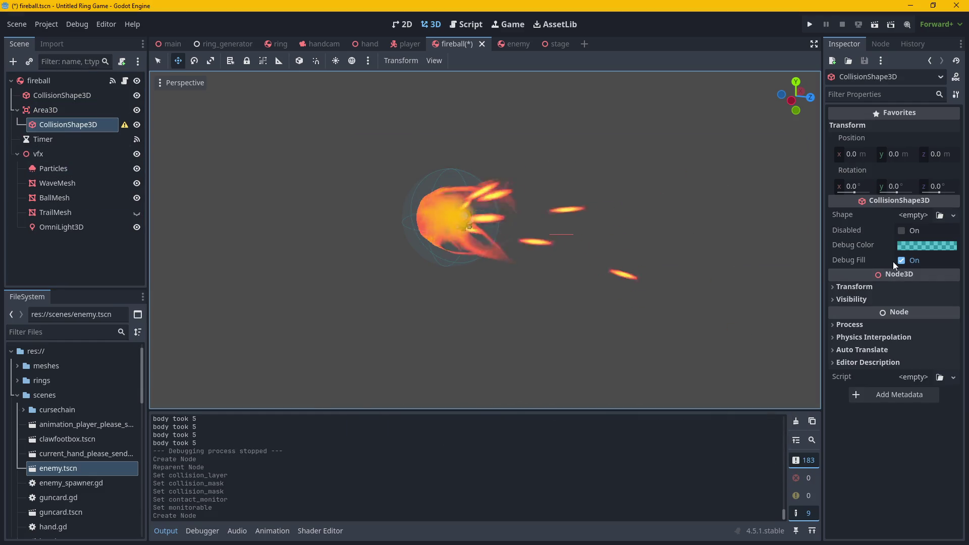
Give the new collision shape a New SphereShape3D and orbit to inspect it around the fireball.
left_click(940, 216)
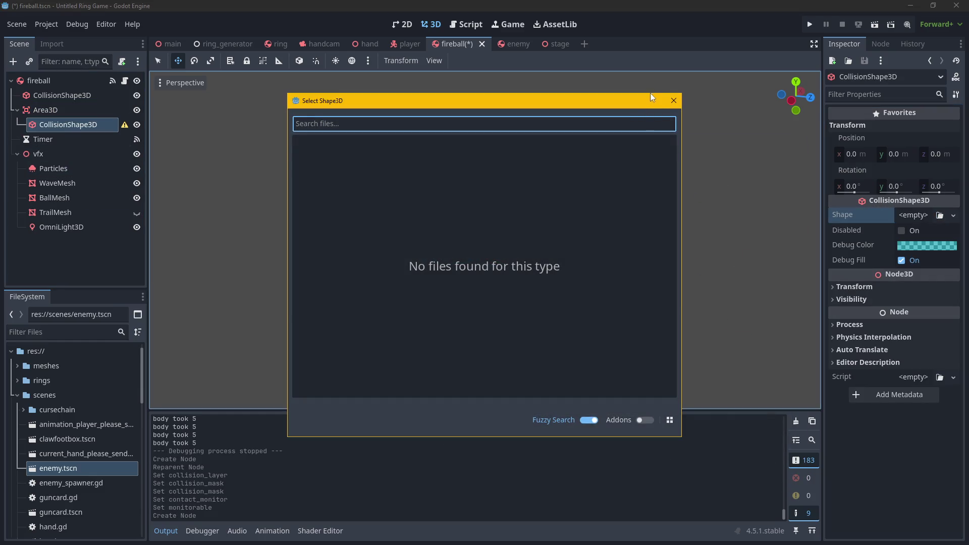
key("Escape")
left_click(952, 216)
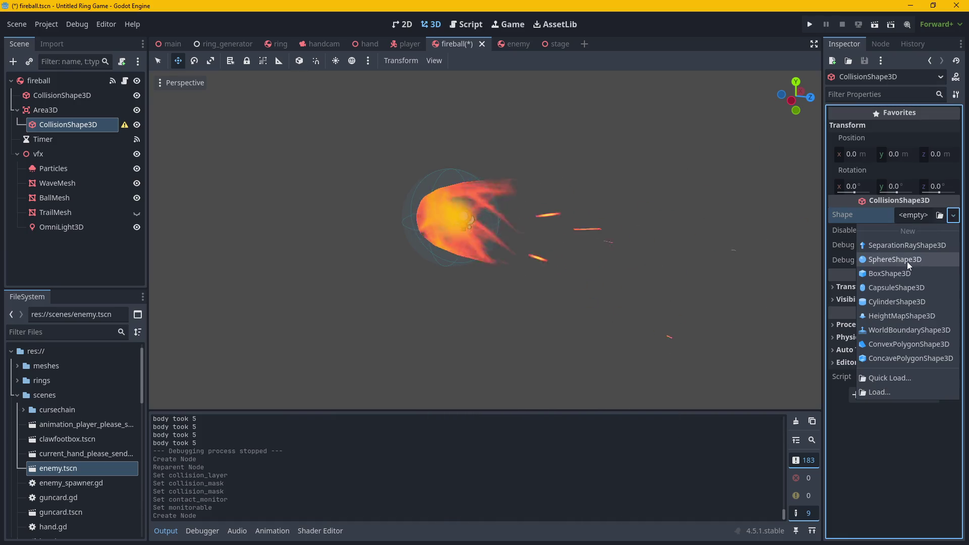
left_click(891, 264)
mouse_move(608, 269)
left_mouse_down()
mouse_move(462, 259)
mouse_move(167, 155)
mouse_move(167, 259)
left_mouse_up()
left_click_drag(355, 238, 383, 295)
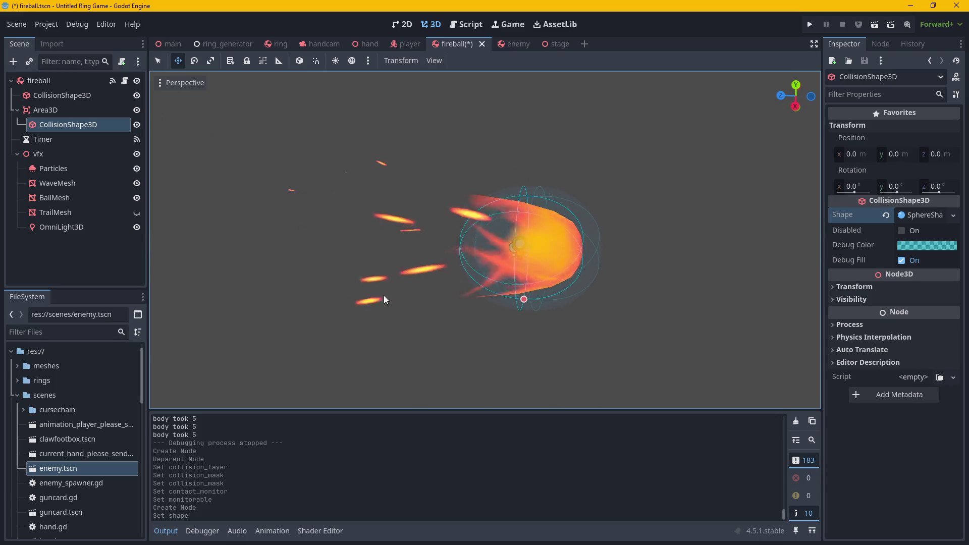
left_click(461, 234)
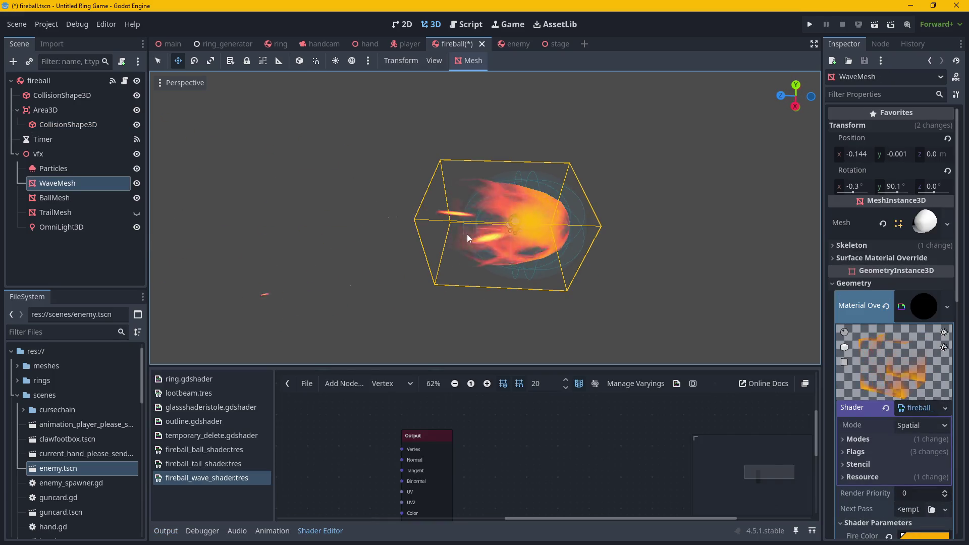
Move the fireball's top-level collision shape under Area3D and compare the two collision shapes.
left_click(80, 124)
left_click(74, 99)
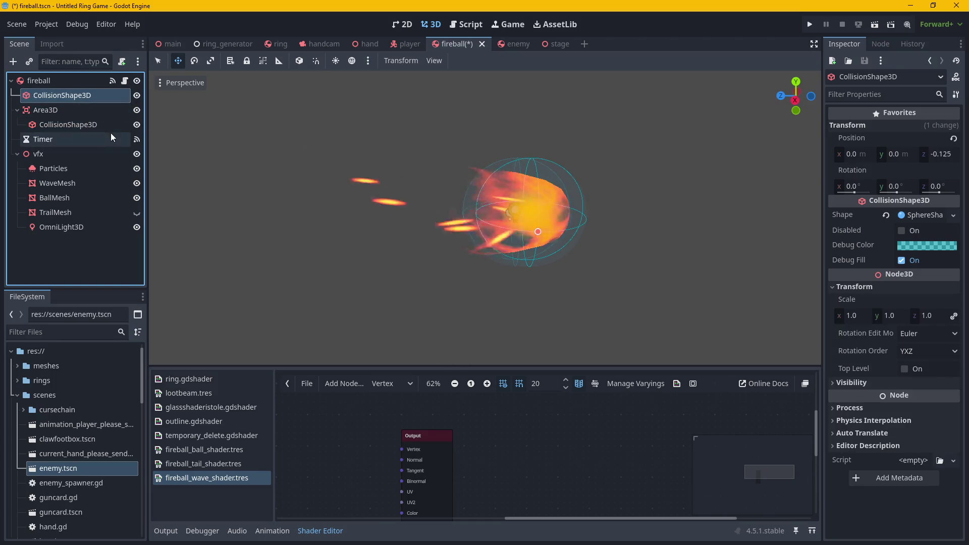
left_click_drag(59, 101, 58, 112)
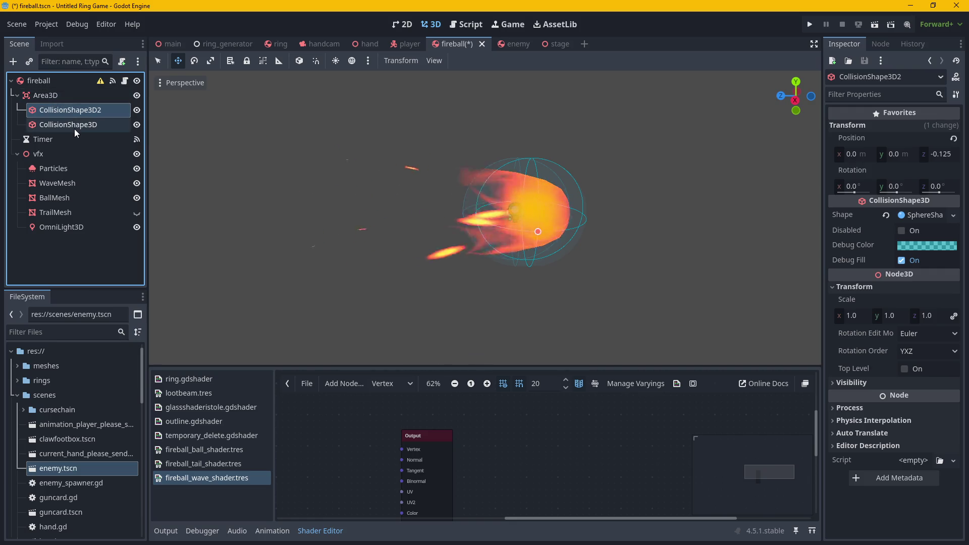
left_click(73, 124)
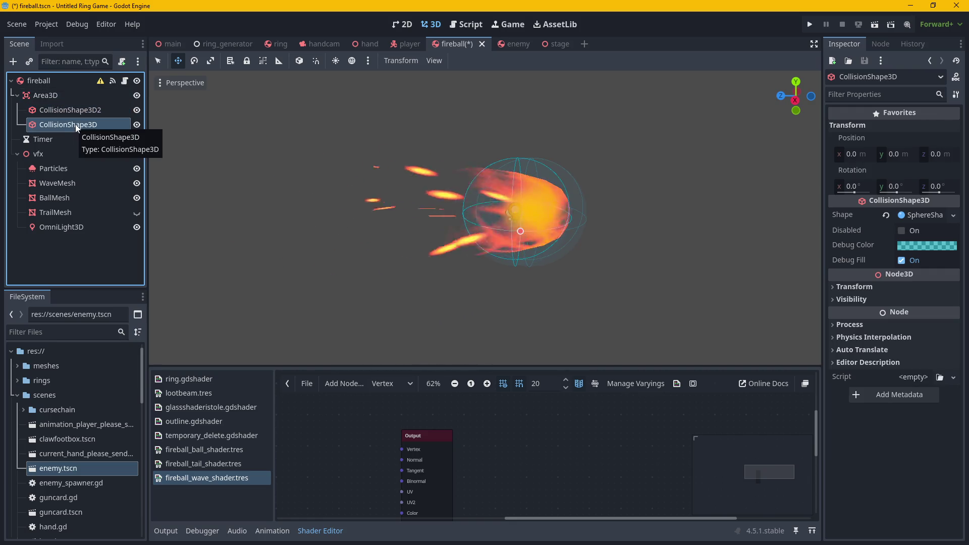
left_click(74, 109)
left_click(73, 124)
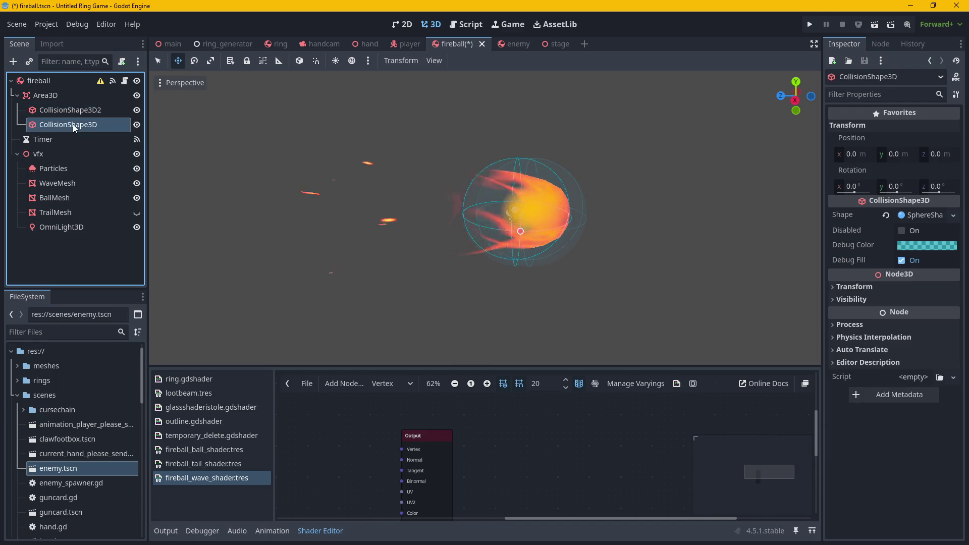
left_click(71, 110)
left_click(71, 124)
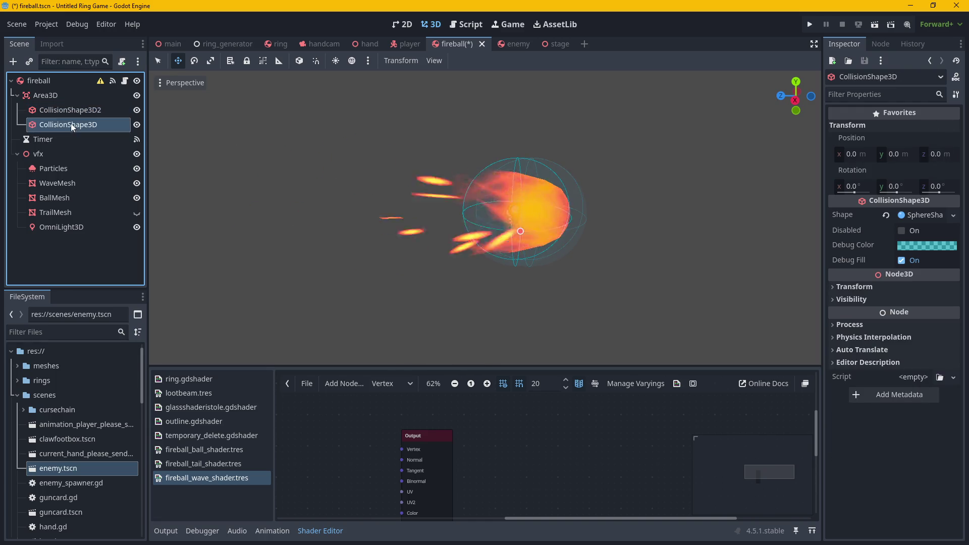
Delete the redundant CollisionShape3D under Area3D and confirm.
right_click(70, 126)
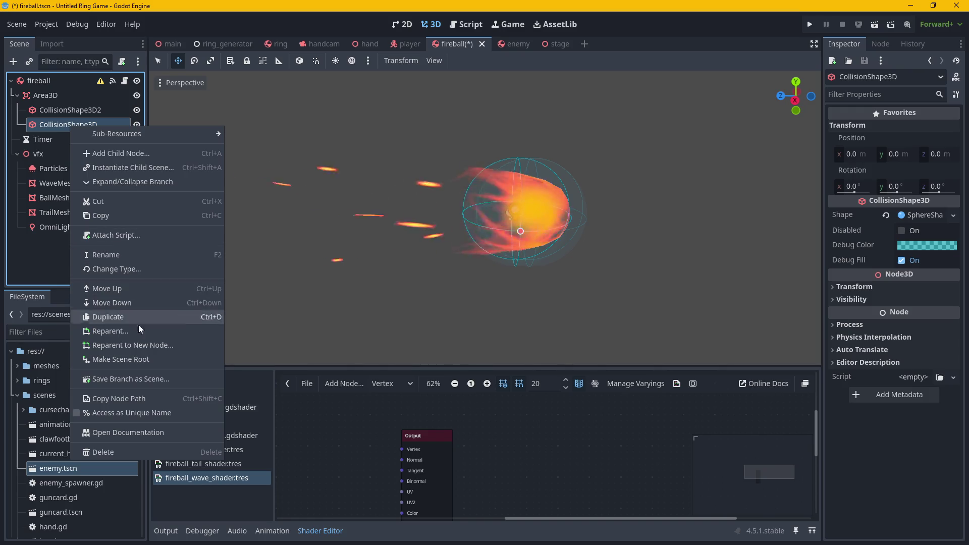
left_click(143, 452)
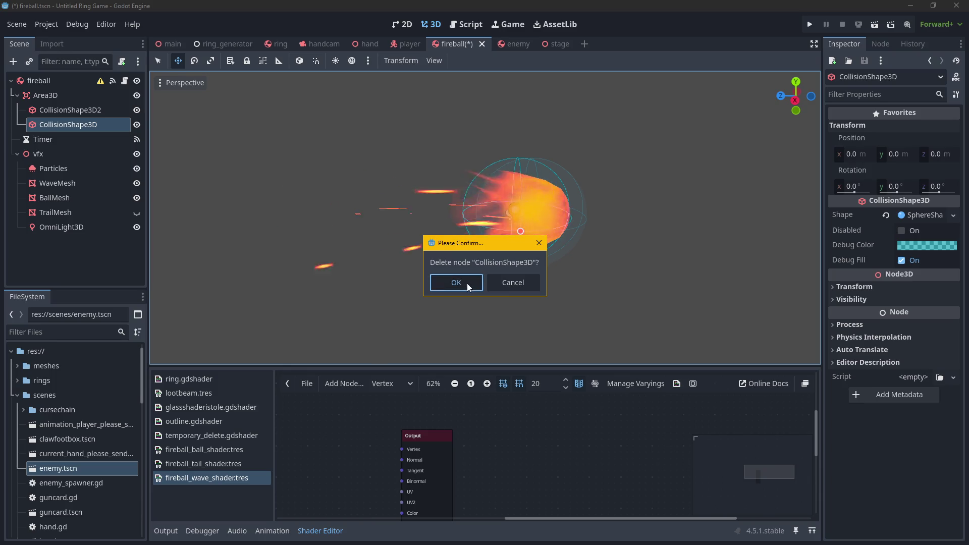
left_click(468, 286)
mouse_move(99, 83)
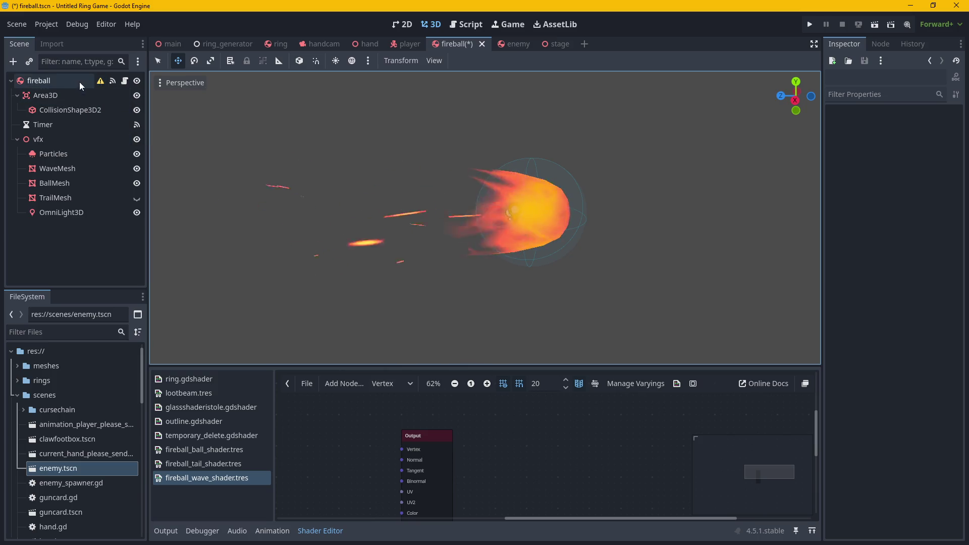
Reset CollisionShape3D2's z position, then delete it and undo twice, restoring an older CollisionShape3D.
left_click(71, 110)
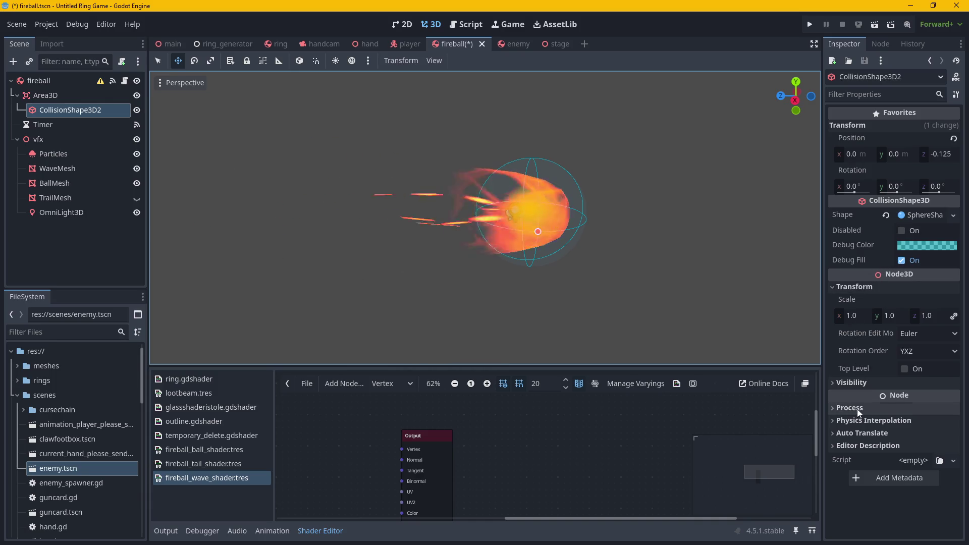
left_click(892, 125)
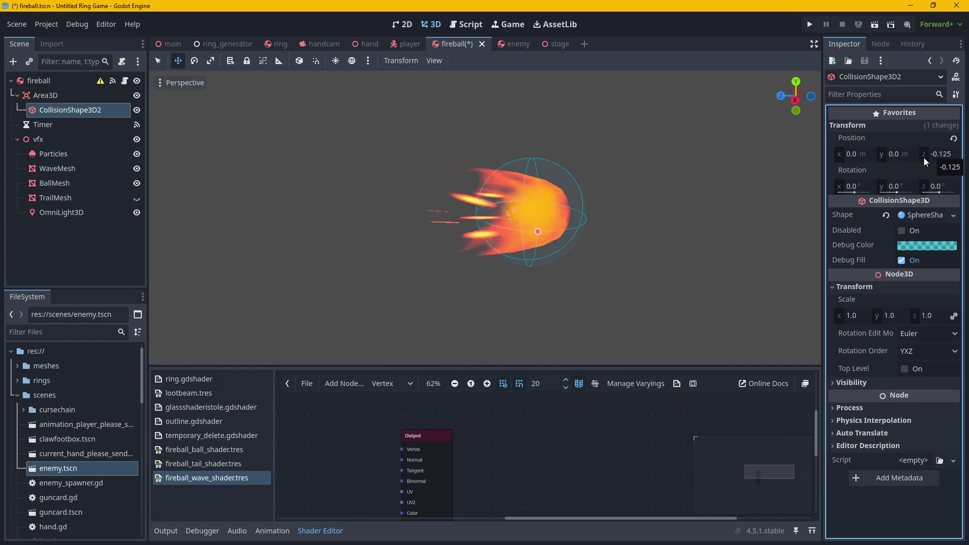
left_click(953, 140)
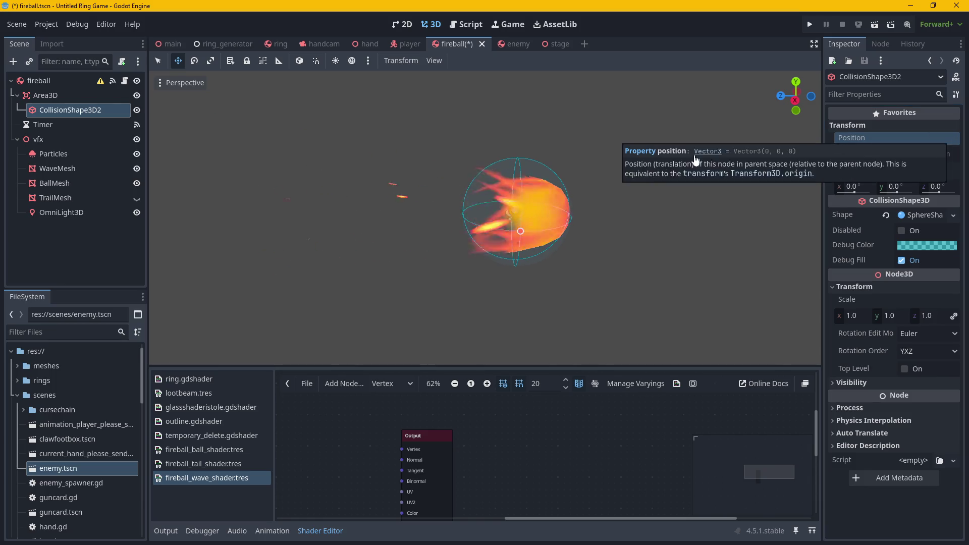
key("Delete")
key("ctrl+z")
key("ctrl+z")
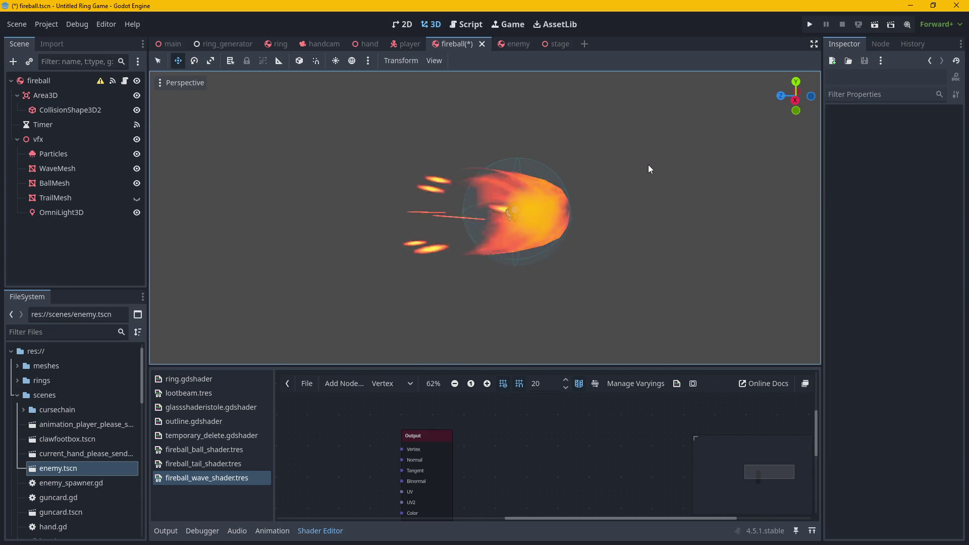
key("ctrl+z")
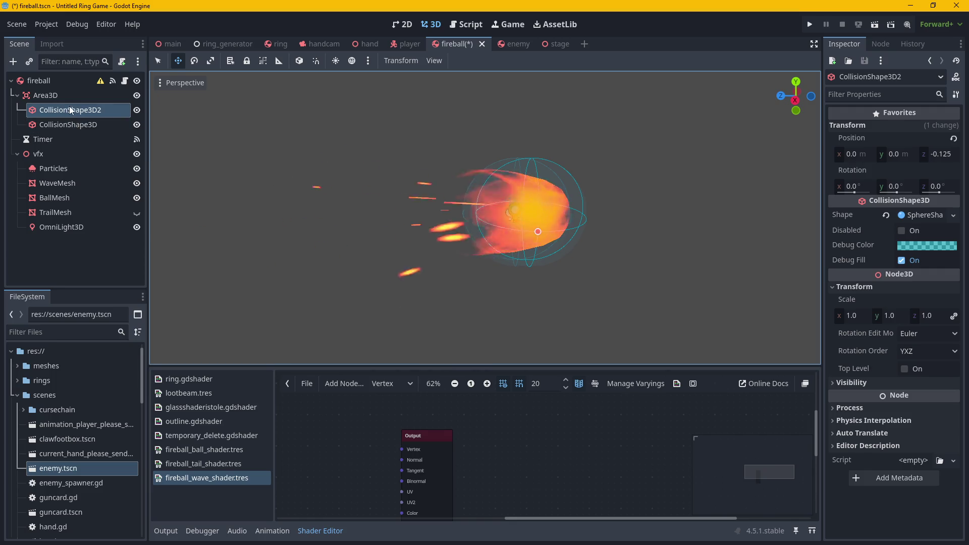
Delete the restored extra CollisionShape3D and reselect CollisionShape3D2 to view its signals.
left_click(78, 123)
right_click(83, 123)
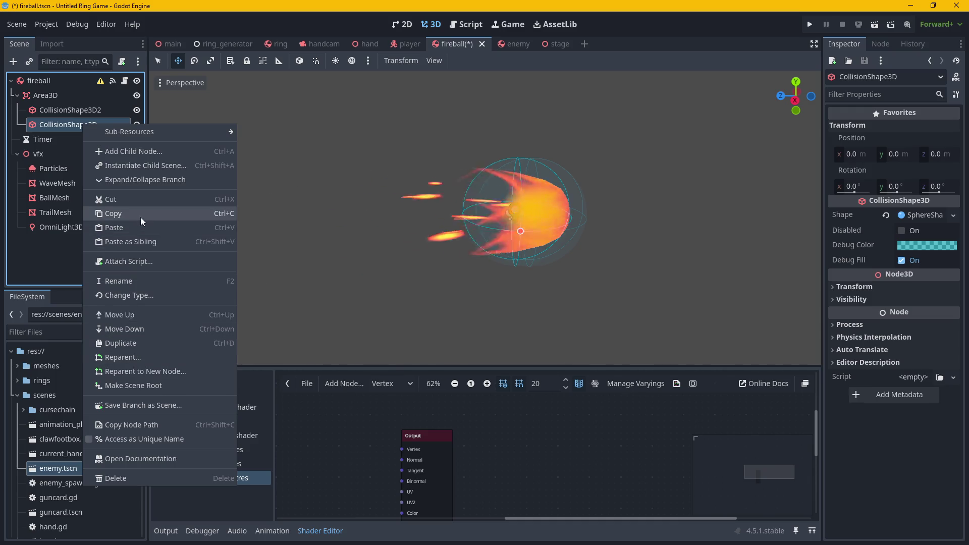
left_click(140, 483)
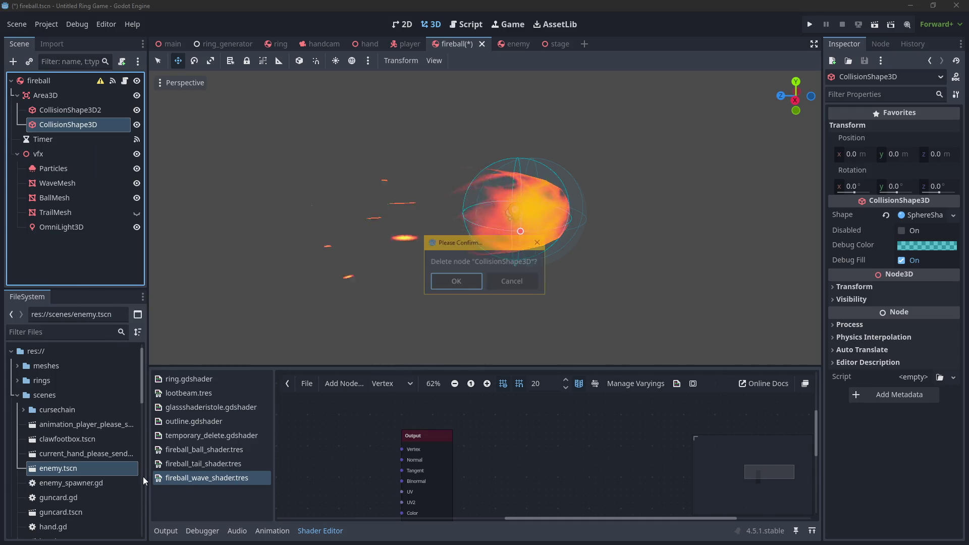
left_click(476, 283)
left_click(73, 110)
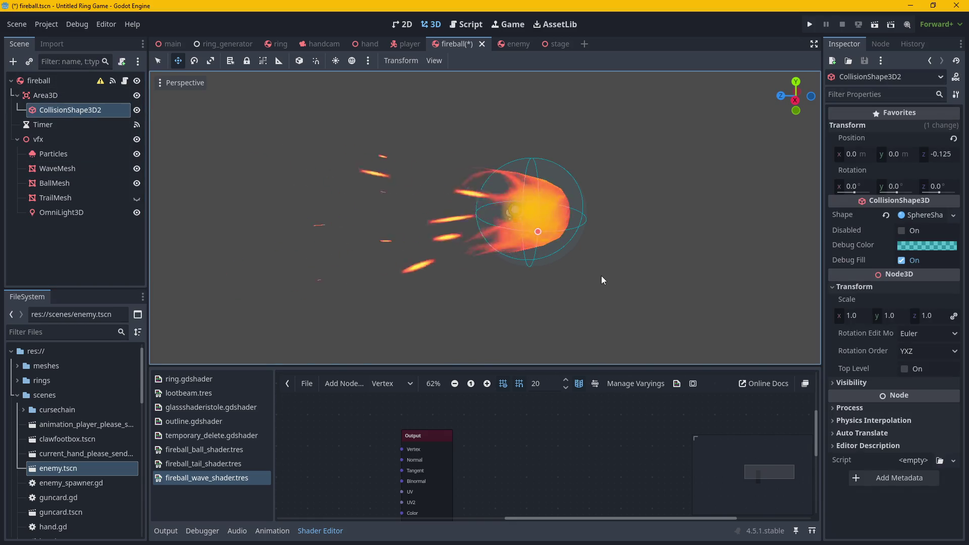
left_click(871, 47)
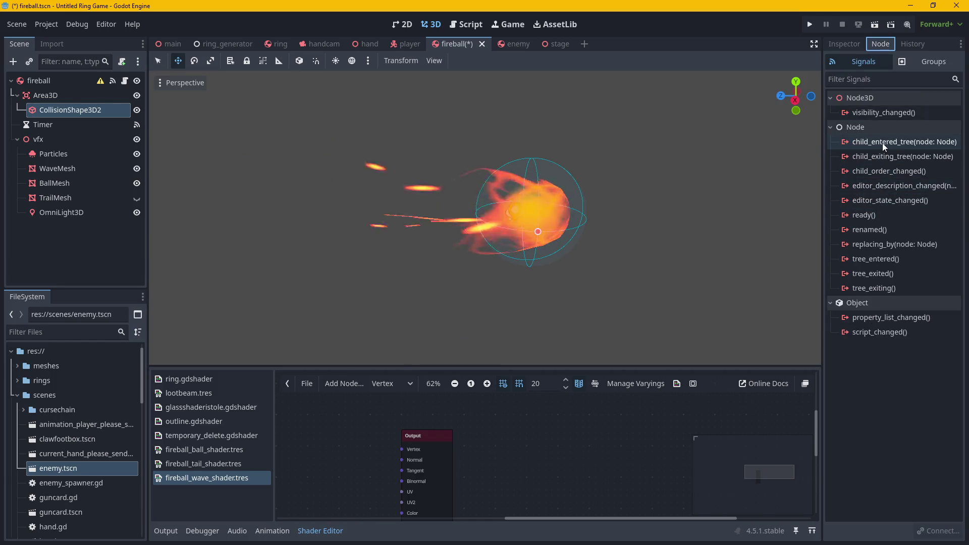
Select Area3D and open the Connect dialog for its body_entered signal, targeting fireball.
mouse_move(882, 144)
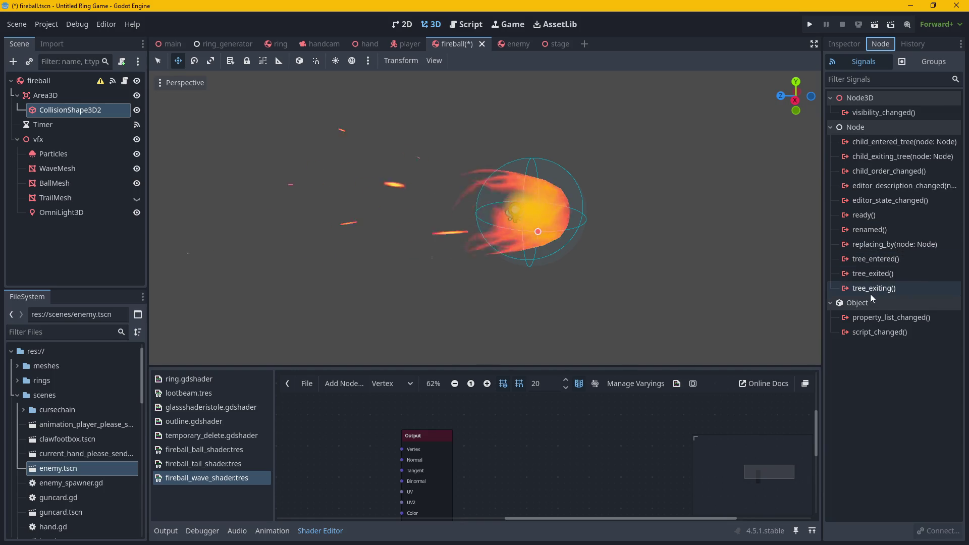
mouse_move(870, 291)
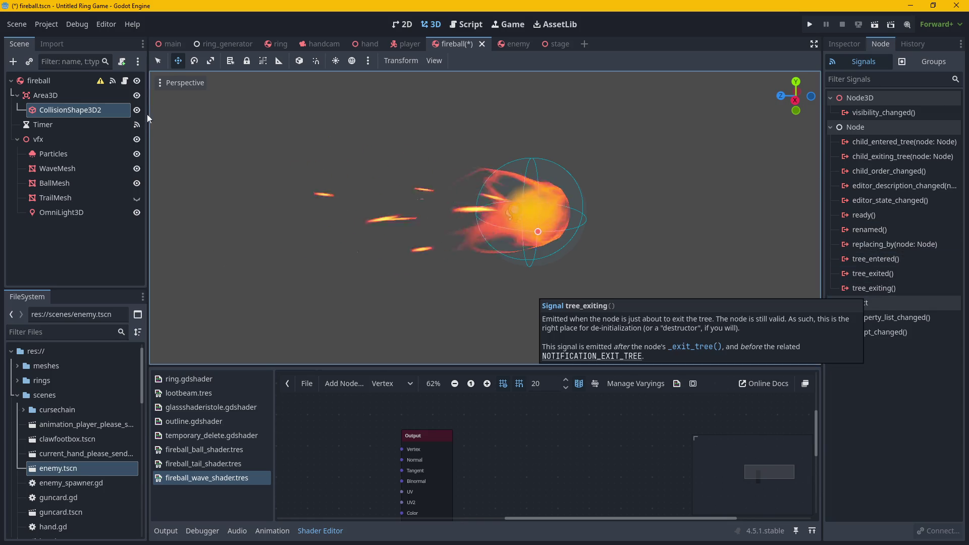
left_click(77, 100)
mouse_move(881, 116)
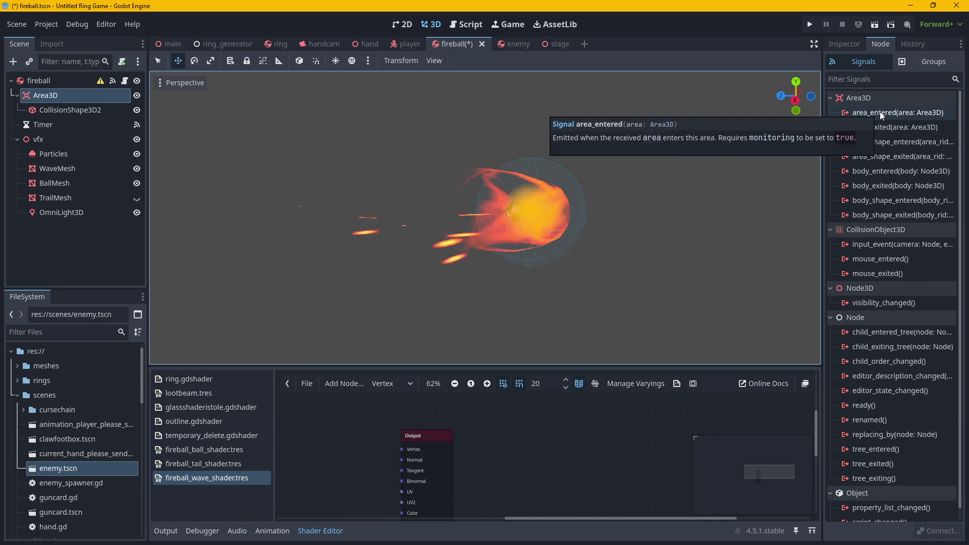
mouse_move(930, 201)
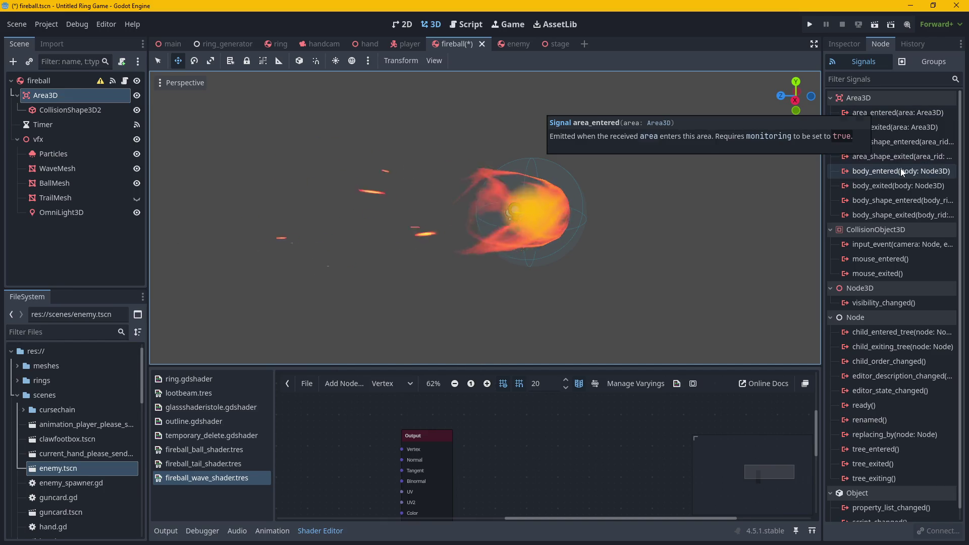
mouse_move(901, 172)
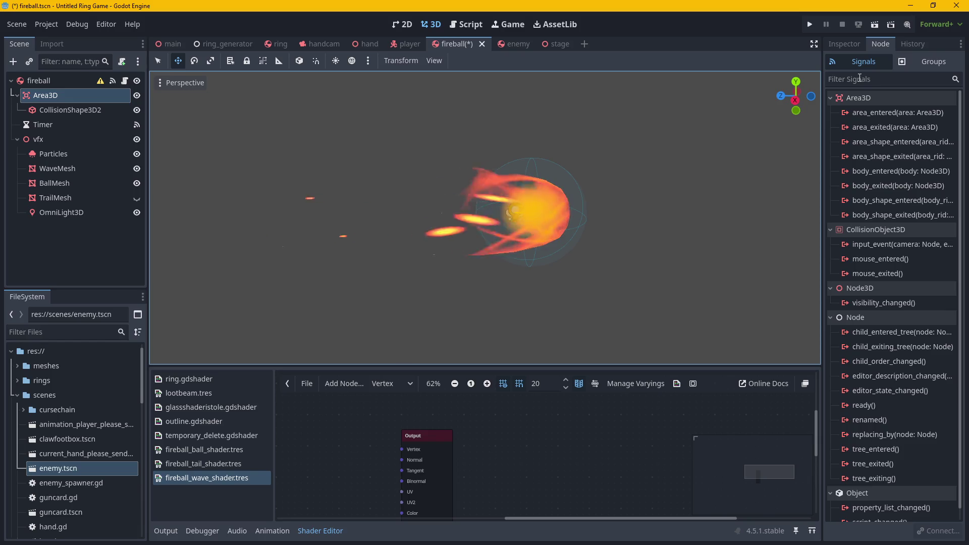
left_click(884, 172)
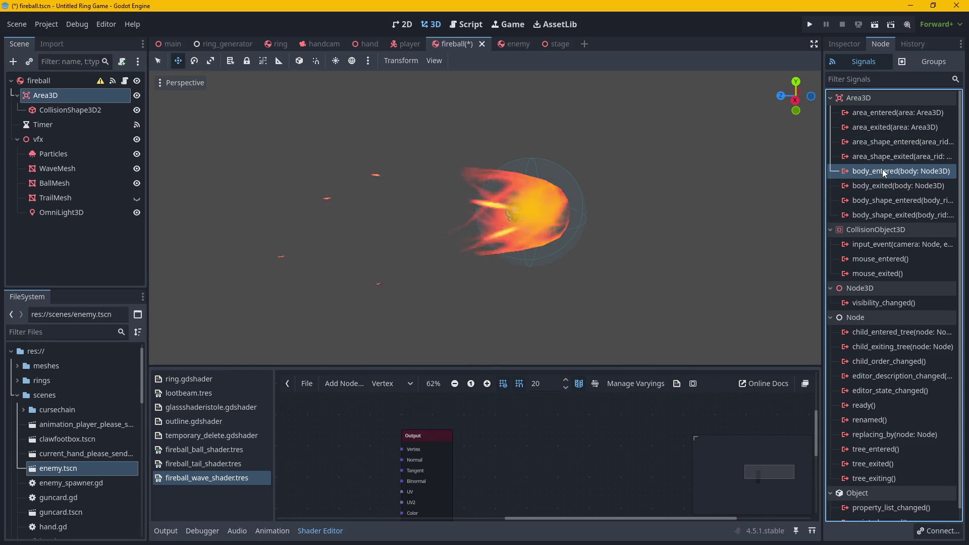
right_click(882, 169)
left_click(897, 179)
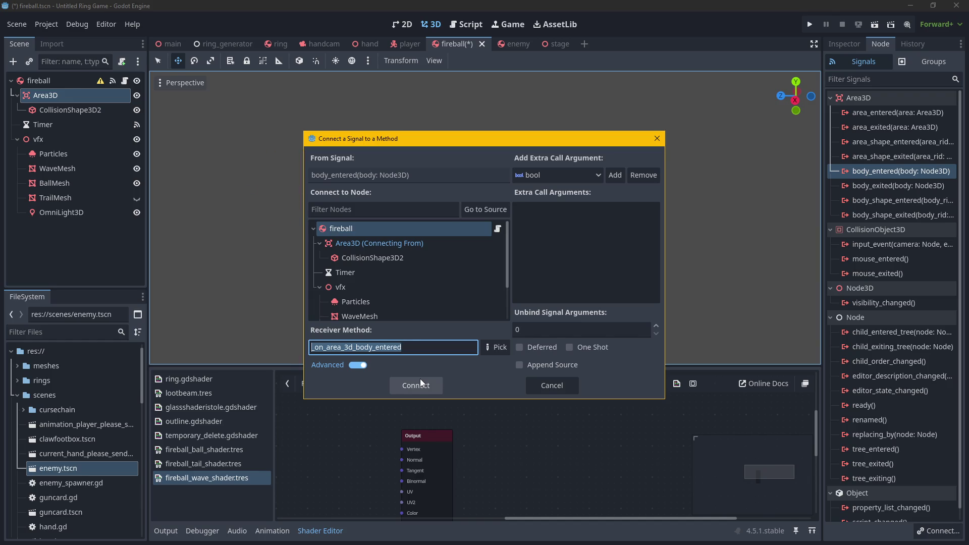
Connect Area3D's body_entered signal to fireball's existing _on_body_entered method.
left_click(497, 347)
left_click(460, 197)
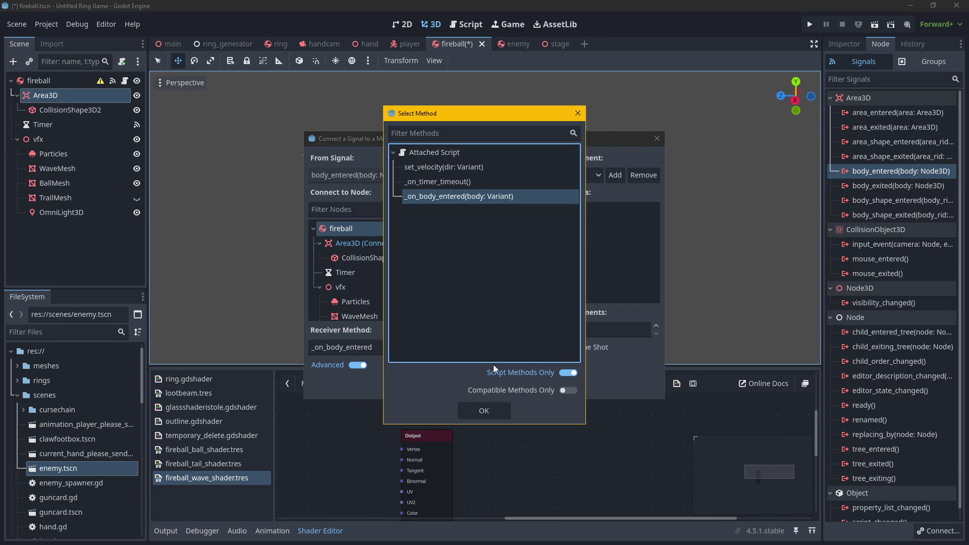
left_click(486, 411)
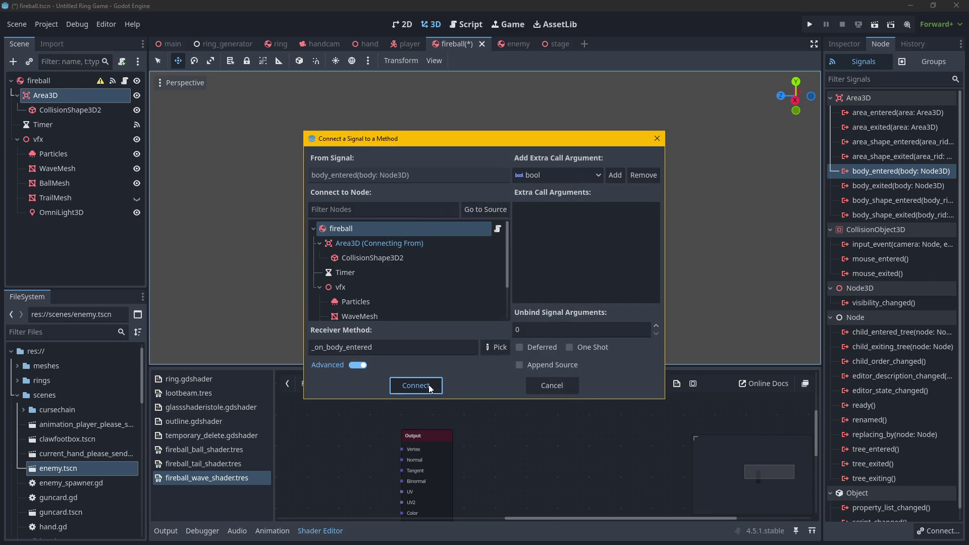
left_click(429, 385)
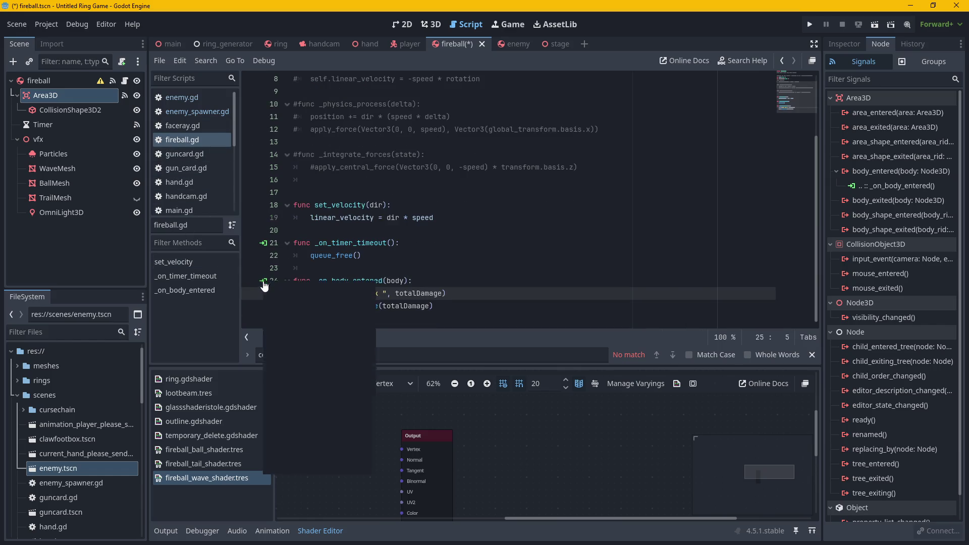
Review the signal connections to _on_body_entered, then start a test run of the game.
left_click(264, 286)
left_click(265, 288)
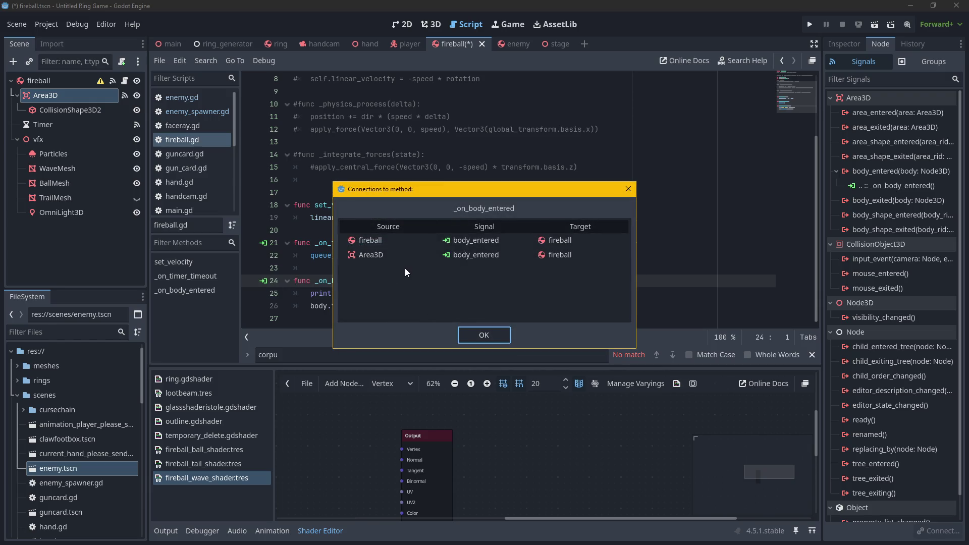
left_click(472, 335)
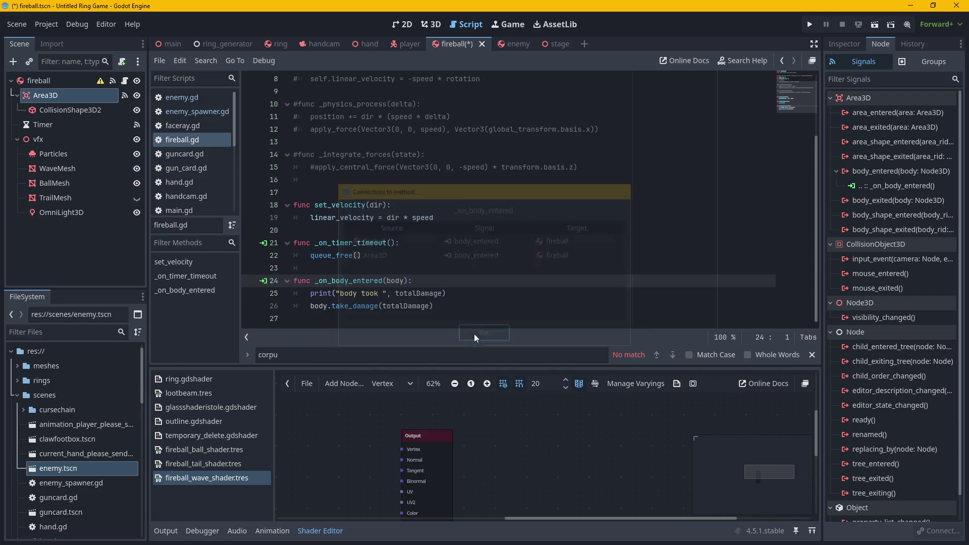
left_click(490, 312)
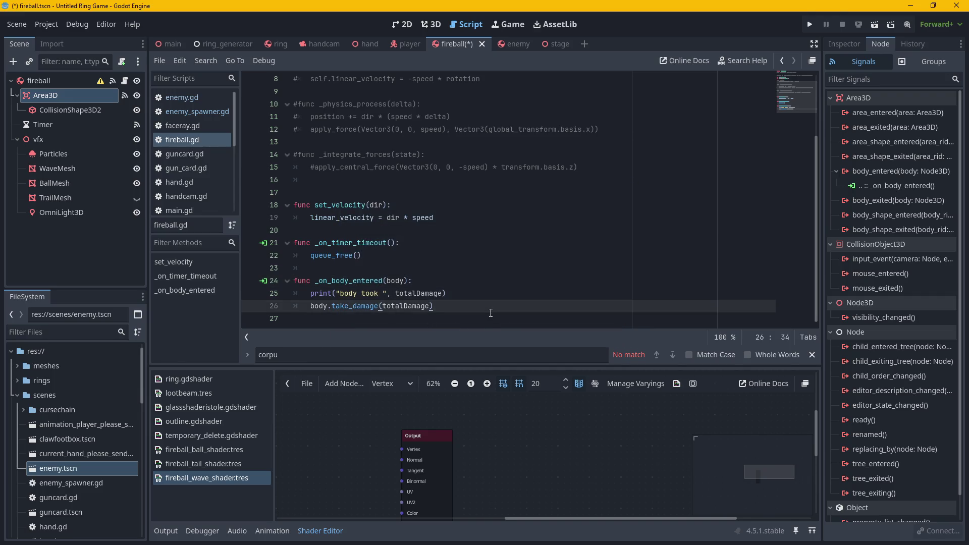
left_click(809, 24)
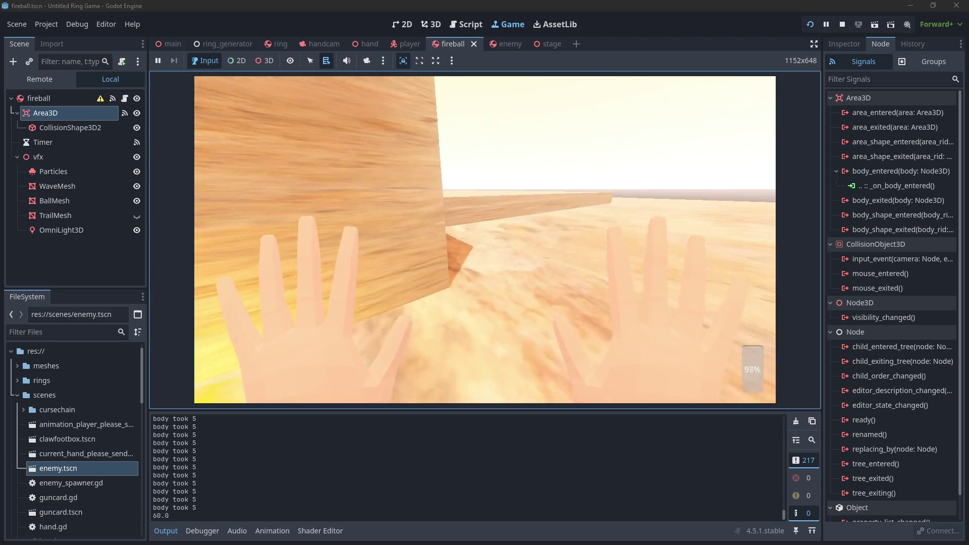
Stop the test run with F8 and launch the game again.
key("F8")
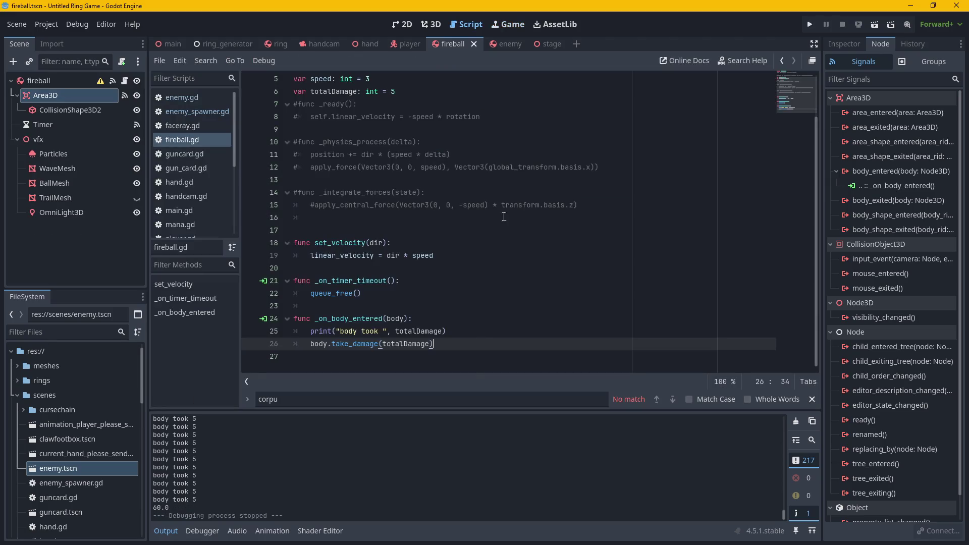
left_click(807, 29)
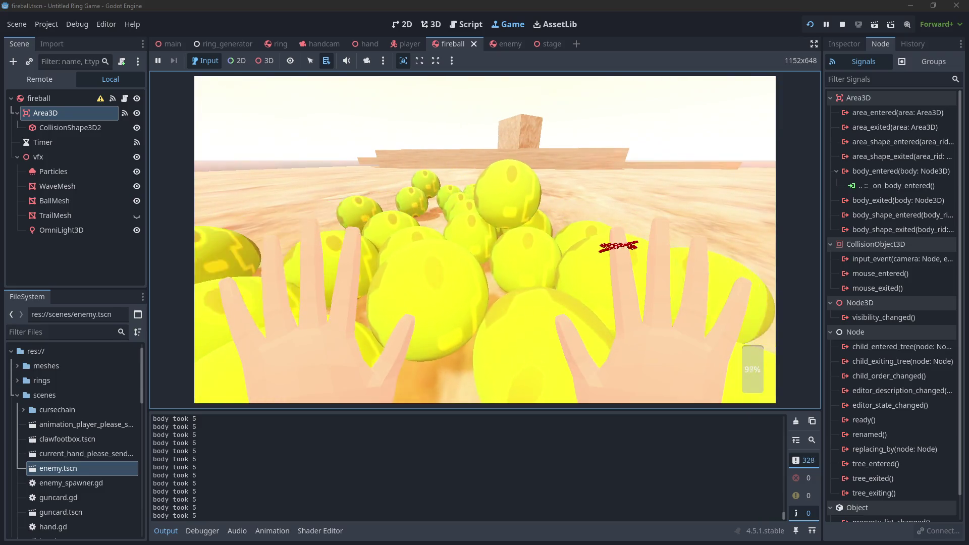
Stop the second test run and select CollisionShape3D2 in the fireball scene.
key("F8")
left_click(81, 112)
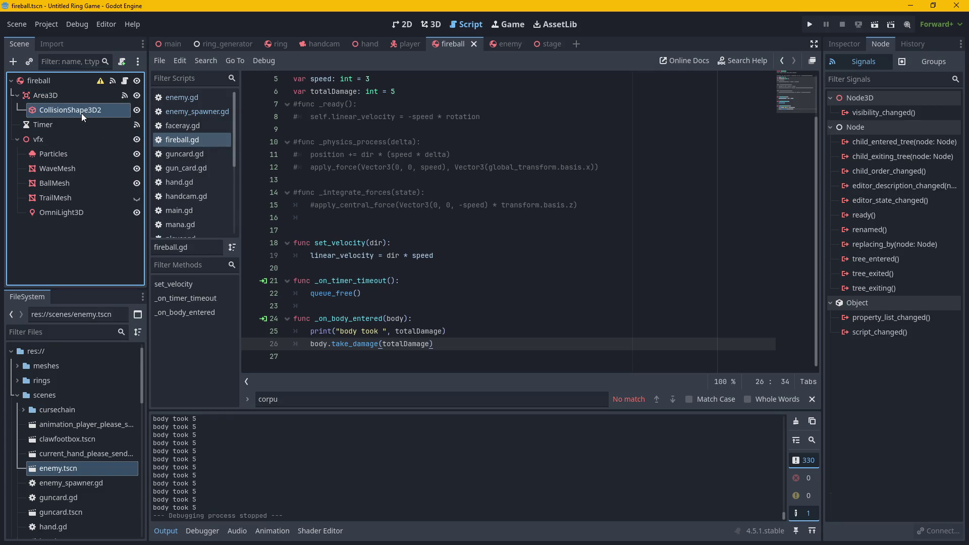
Review Area3D's Monitoring, Monitorable and collision mask in the Inspector, then rerun the game.
left_click(76, 95)
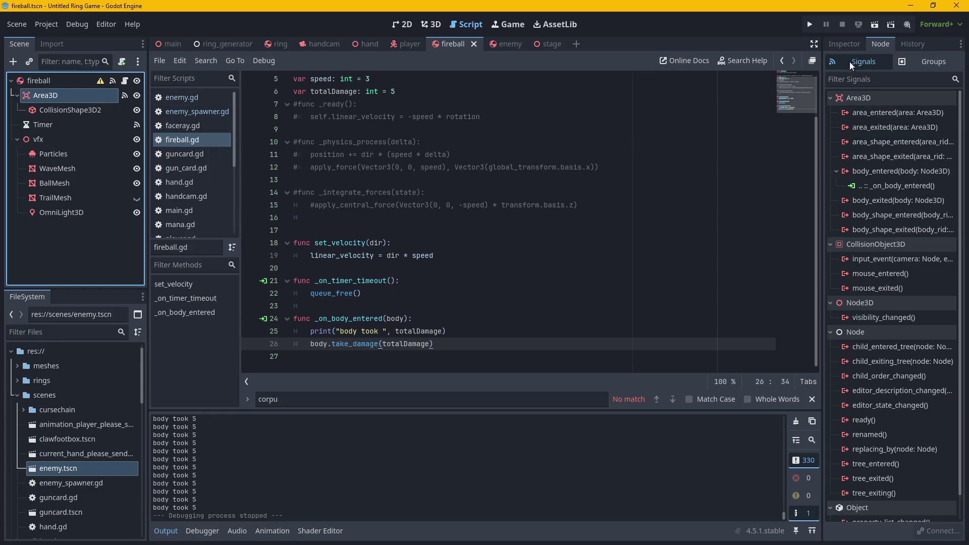
left_click(840, 44)
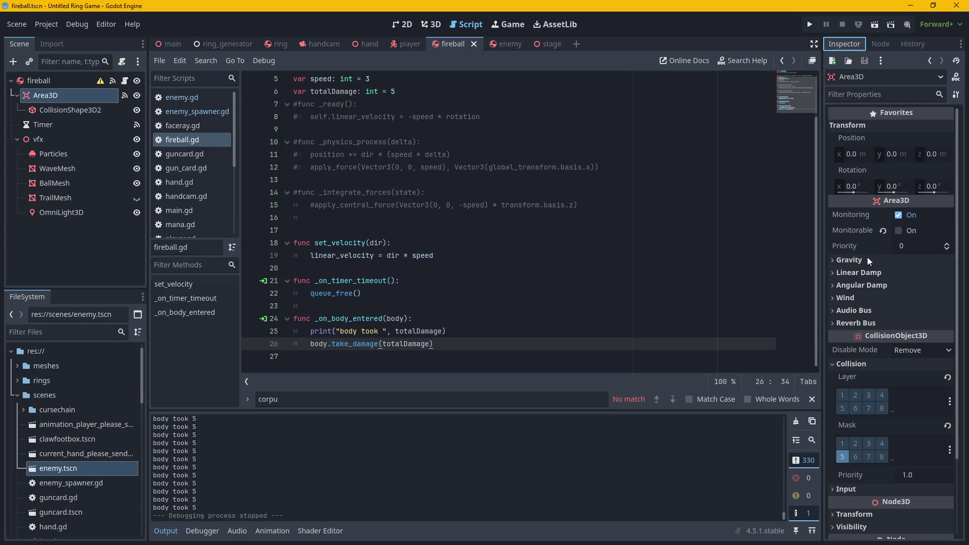
scroll(869, 368, "down", 3)
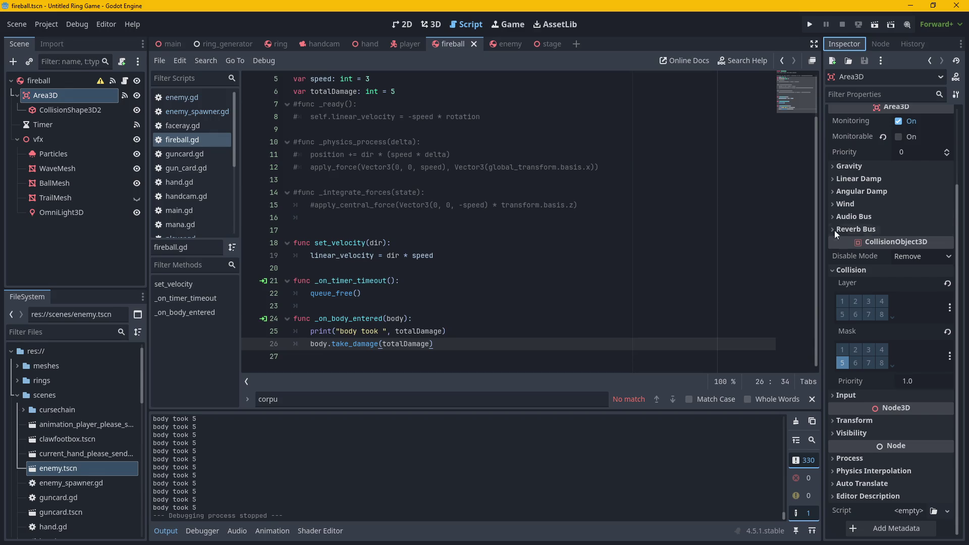
scroll(834, 230, "up", 3)
mouse_move(858, 236)
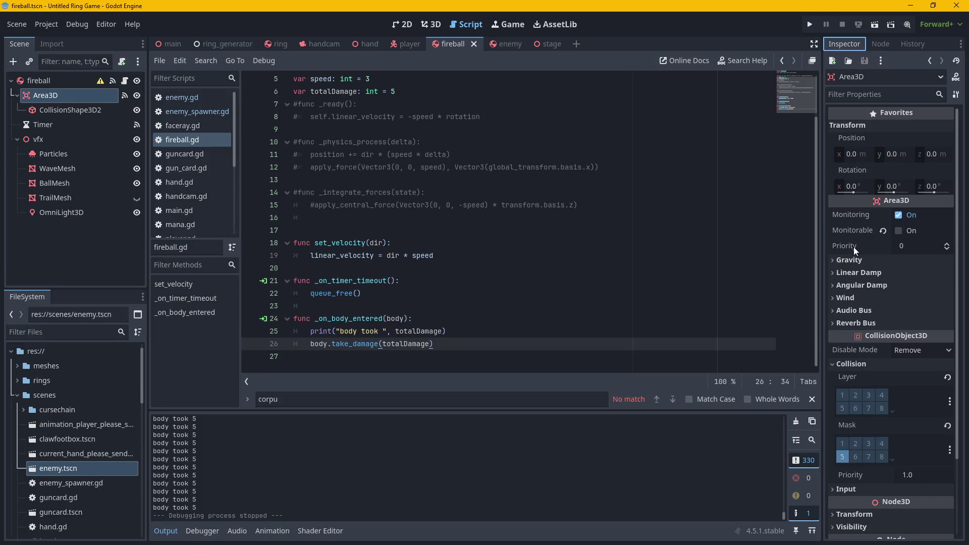
left_click(812, 25)
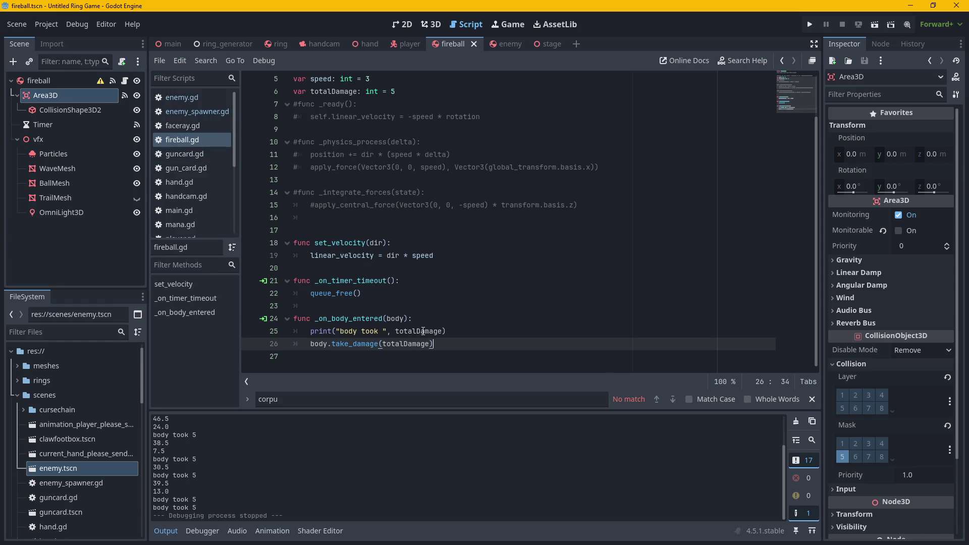
Select the damage value 5 in fireball.gd and relaunch the game to test fireball damage.
scroll(372, 187, "up", 2)
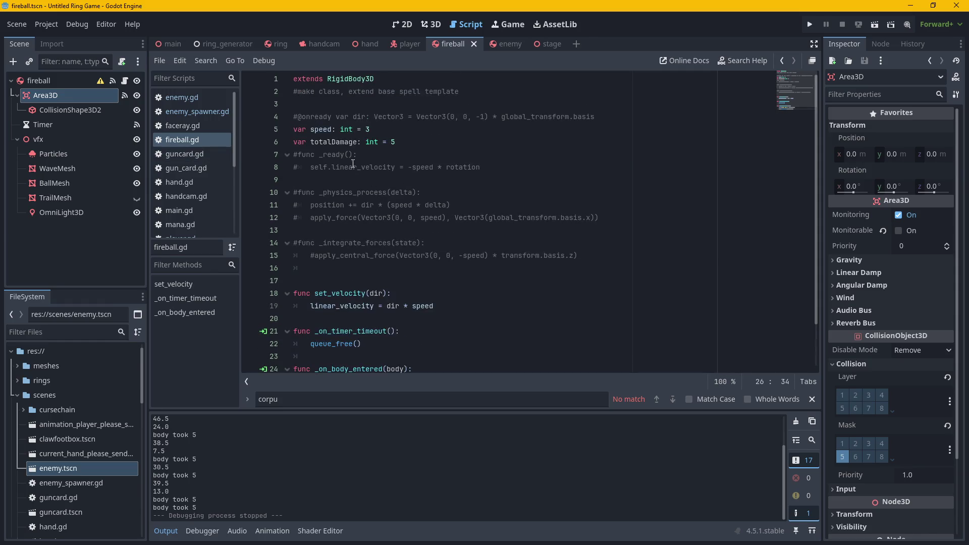
double_click(396, 142)
type("10")
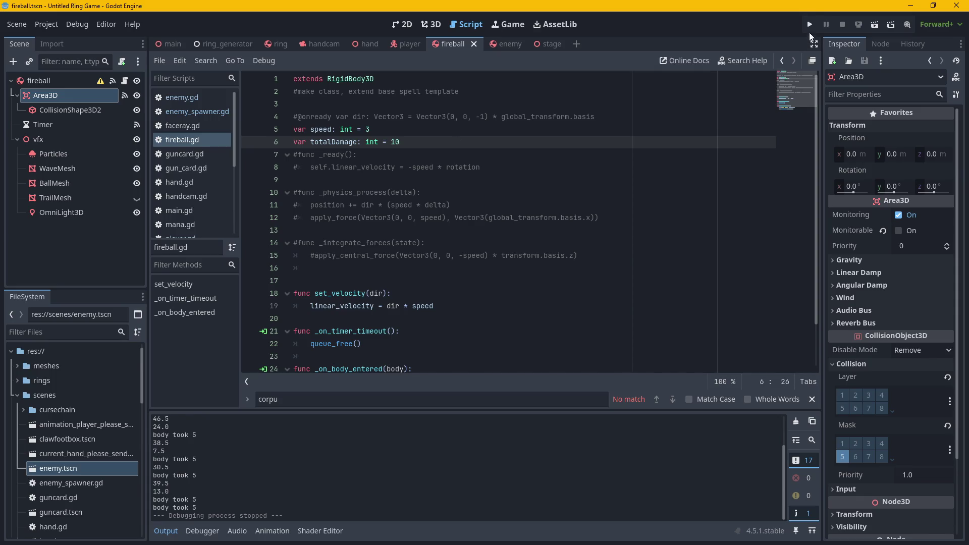
left_click(809, 25)
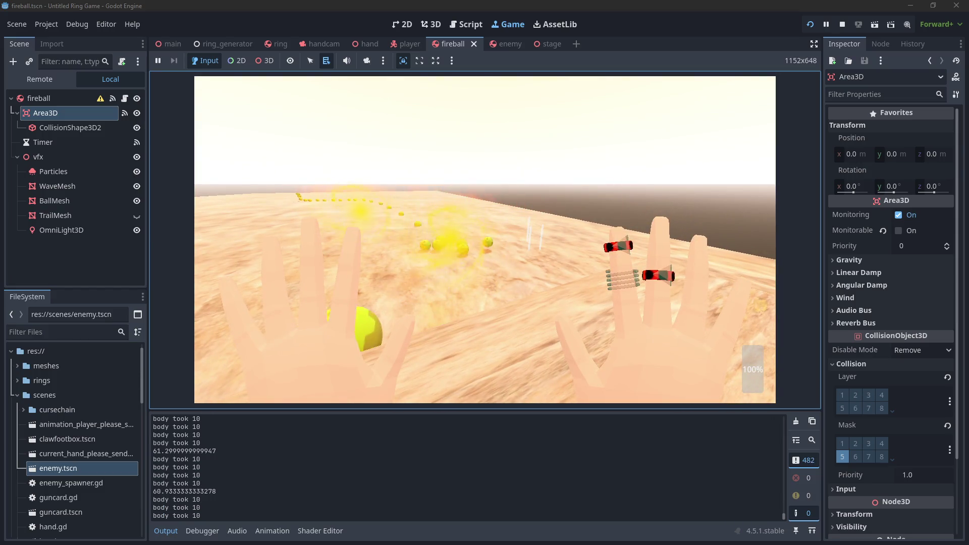
Stop the playtest with F8, returning to fireball.gd.
key("F8")
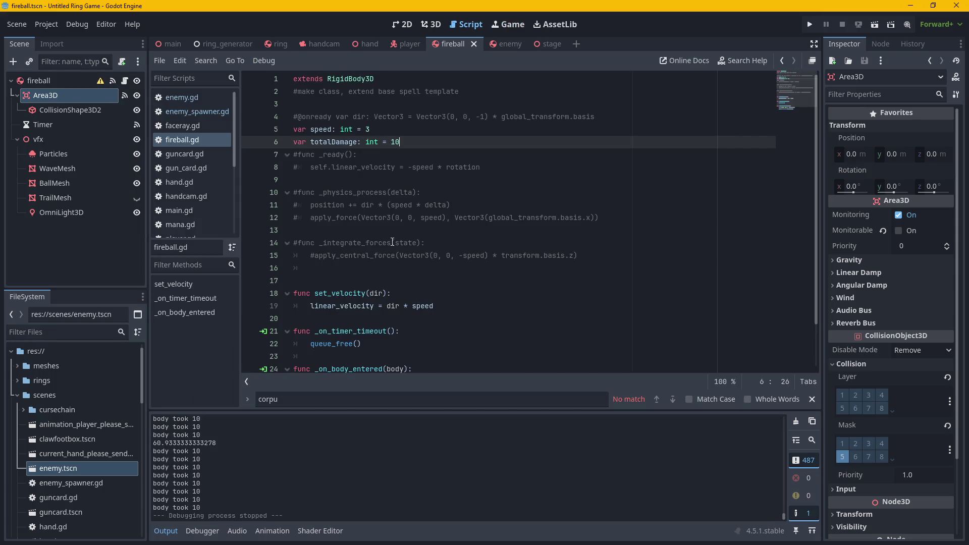
Open enemy.gd and add an empty line inside die() before queue_free().
scroll(395, 241, "down", 2)
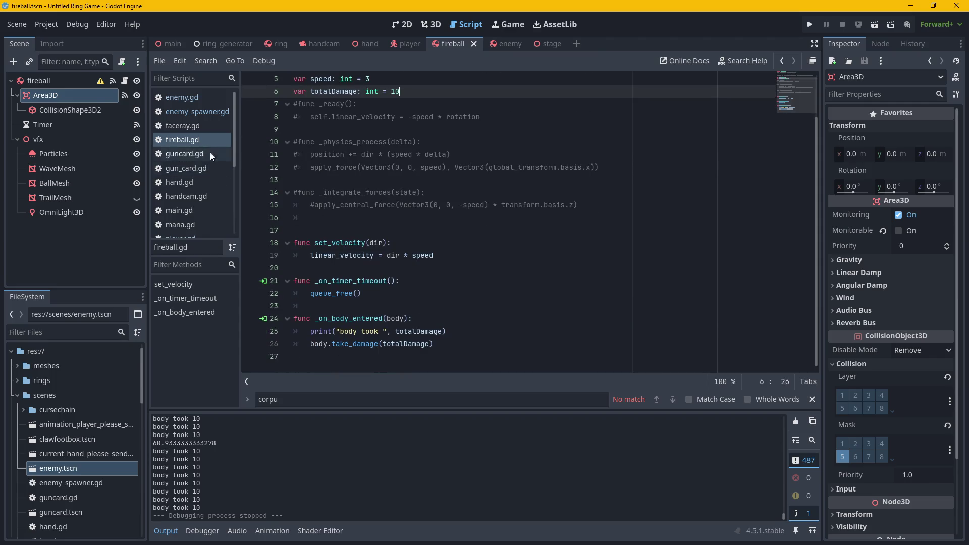
left_click(192, 99)
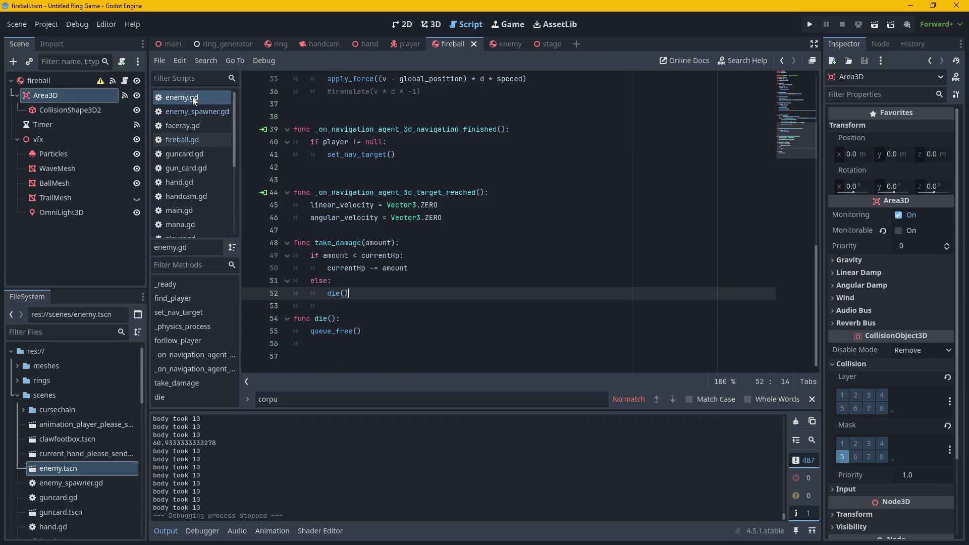
left_click(356, 317)
left_click(385, 331)
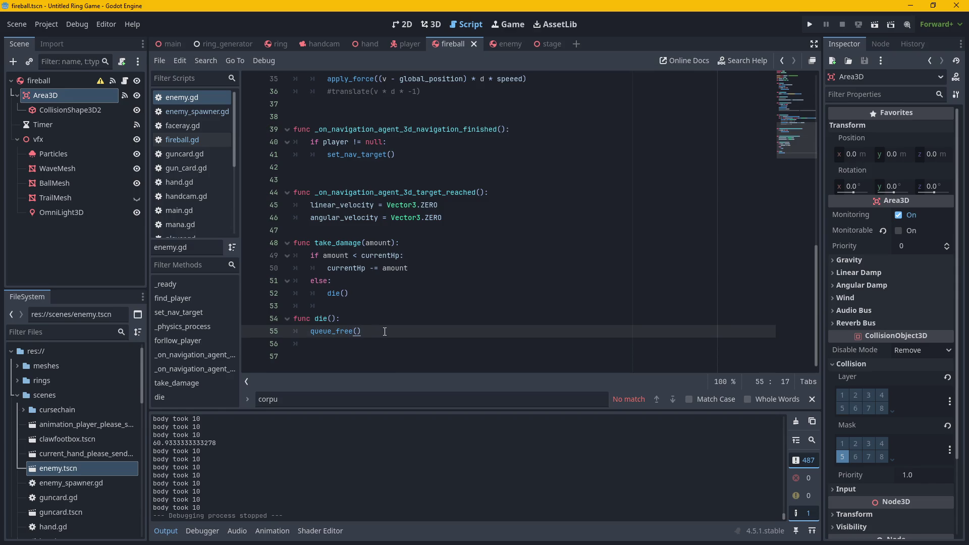
left_click(361, 318)
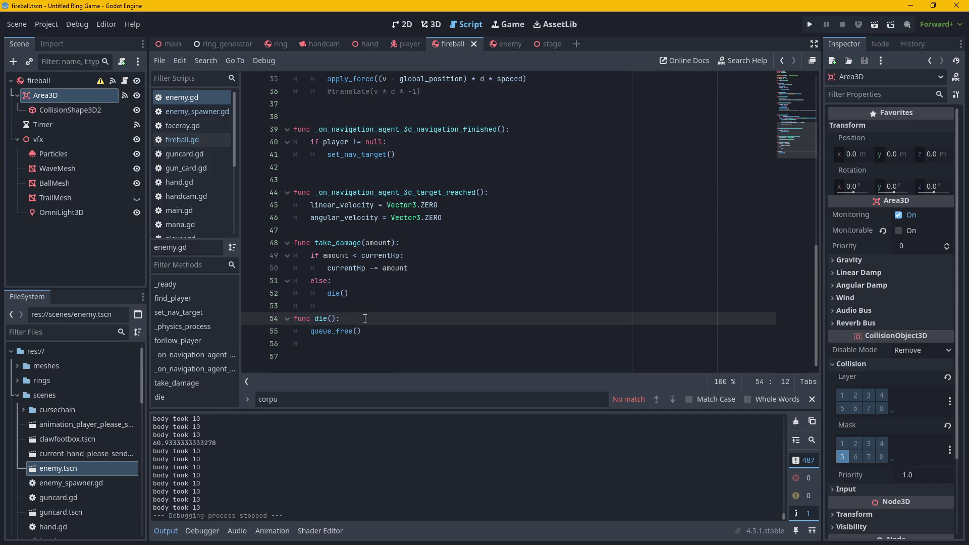
key("Return")
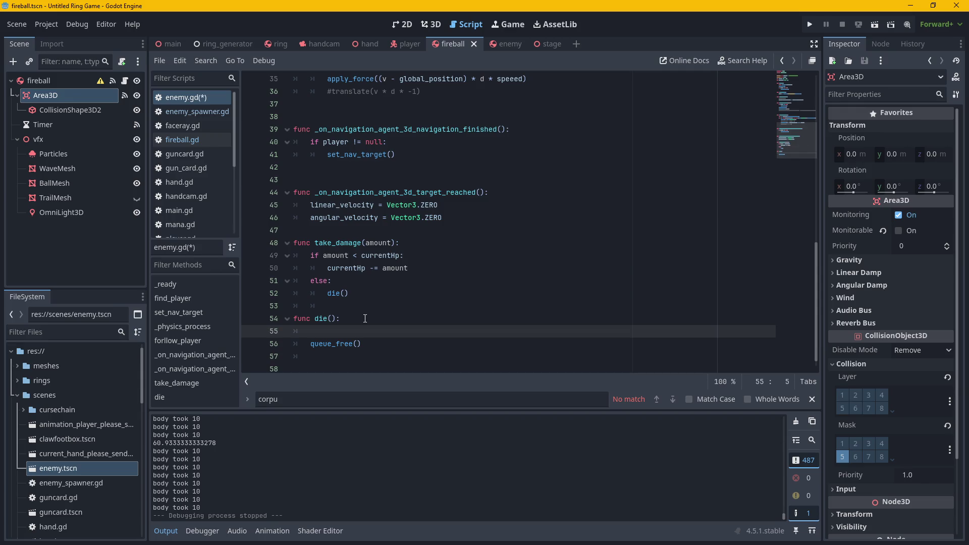
Browse faceray.gd, fireball.gd, guncard.gd, hand.gd and player.gd's variable declarations.
scroll(374, 240, "up", 10)
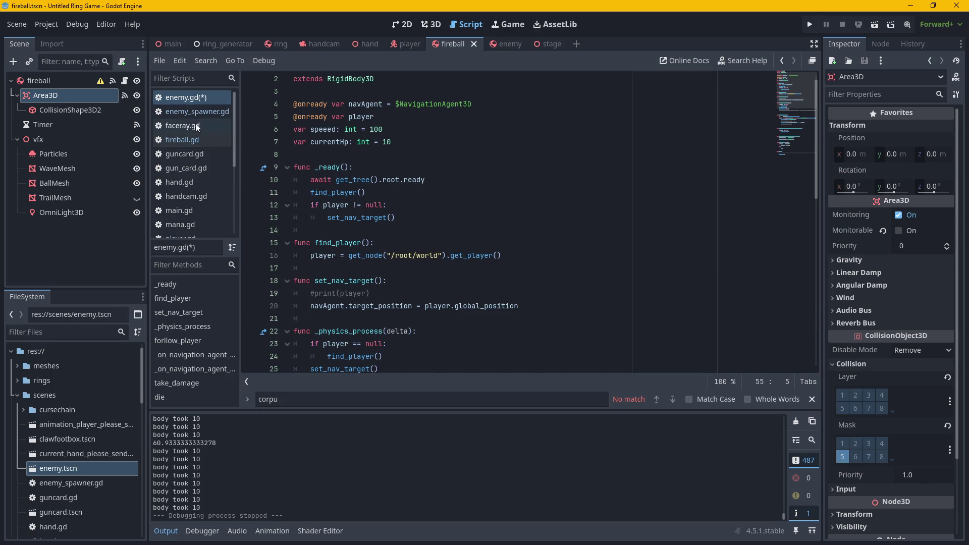
left_click(197, 126)
left_click(199, 144)
left_click(200, 130)
left_click(202, 154)
left_click(195, 183)
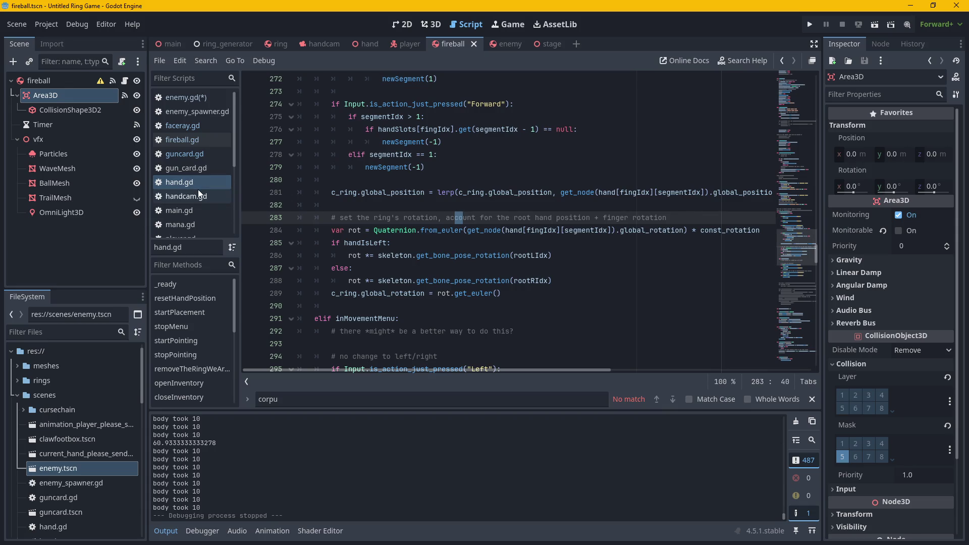
scroll(194, 222, "down", 1)
left_click(195, 222)
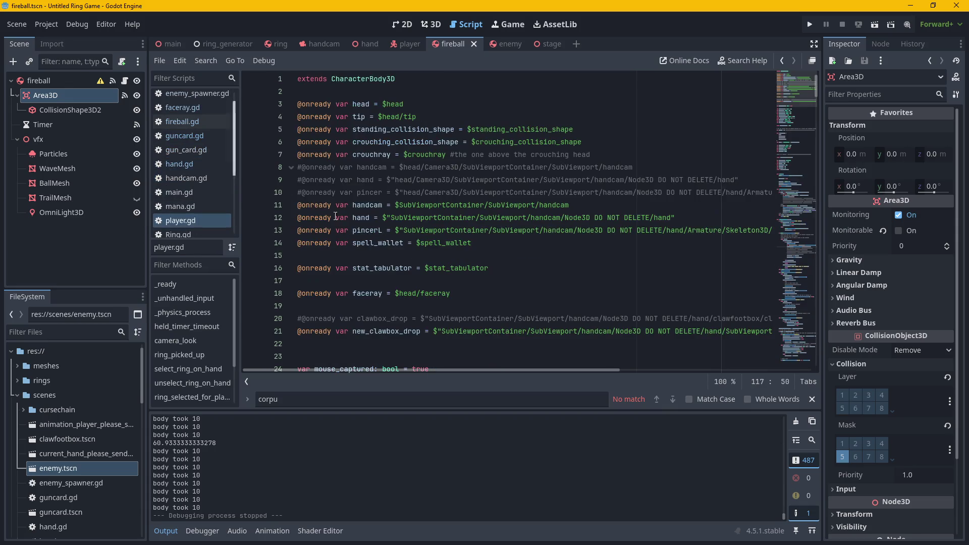
left_click_drag(795, 214, 783, 114)
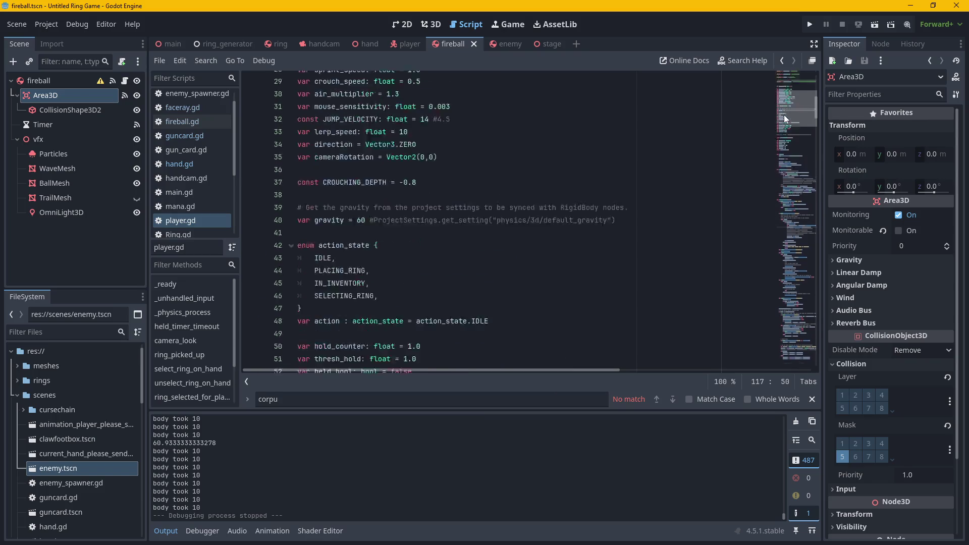
Back in enemy.gd, add a blank line after the currentHp declaration.
scroll(199, 123, "up", 1)
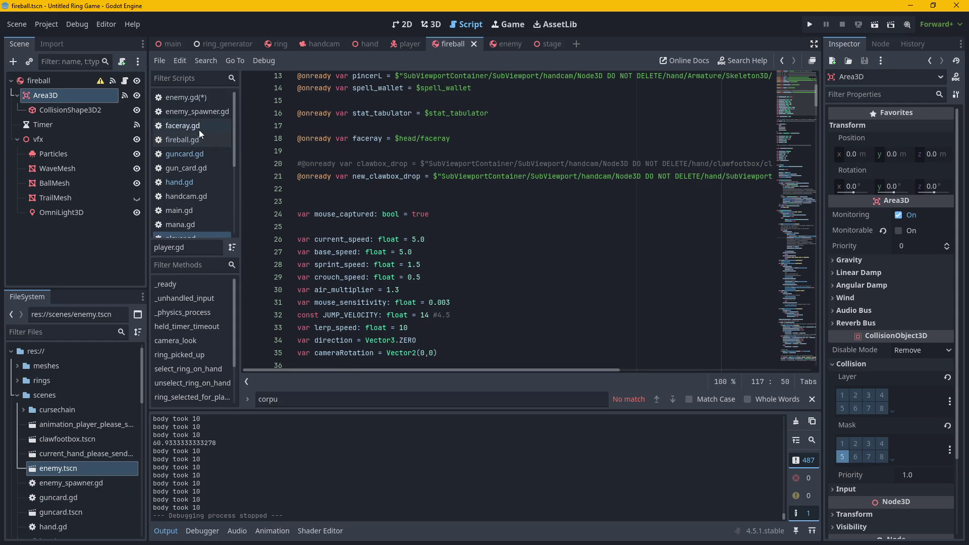
left_click(200, 99)
scroll(353, 247, "down", 11)
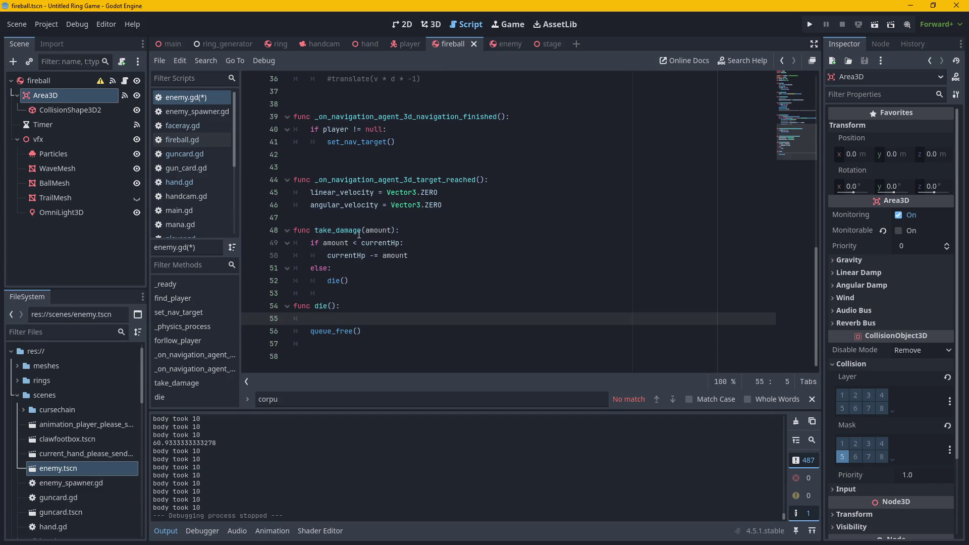
scroll(360, 234, "up", 12)
left_click(400, 154)
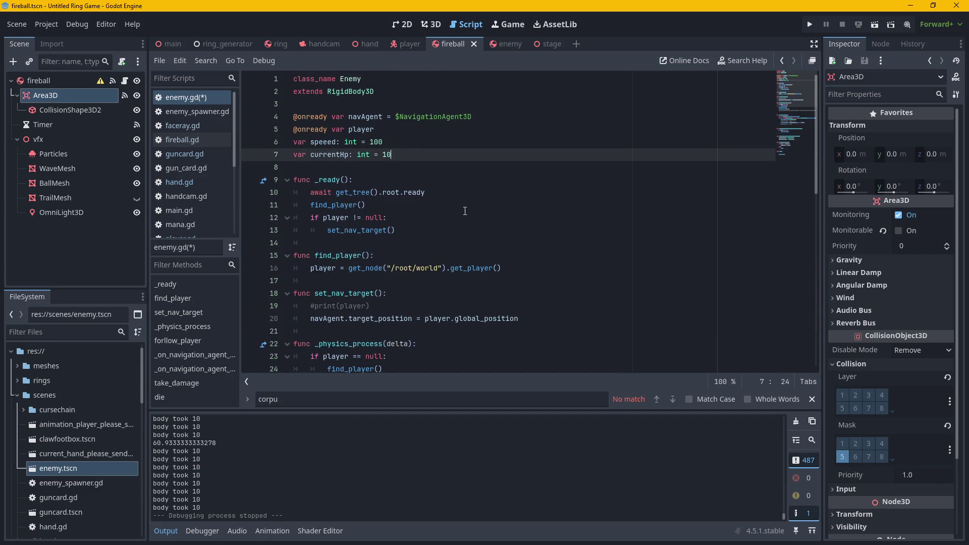
key("Return")
Type the signal i_died declaration on line 8 of enemy.gd.
type("signal i_died")
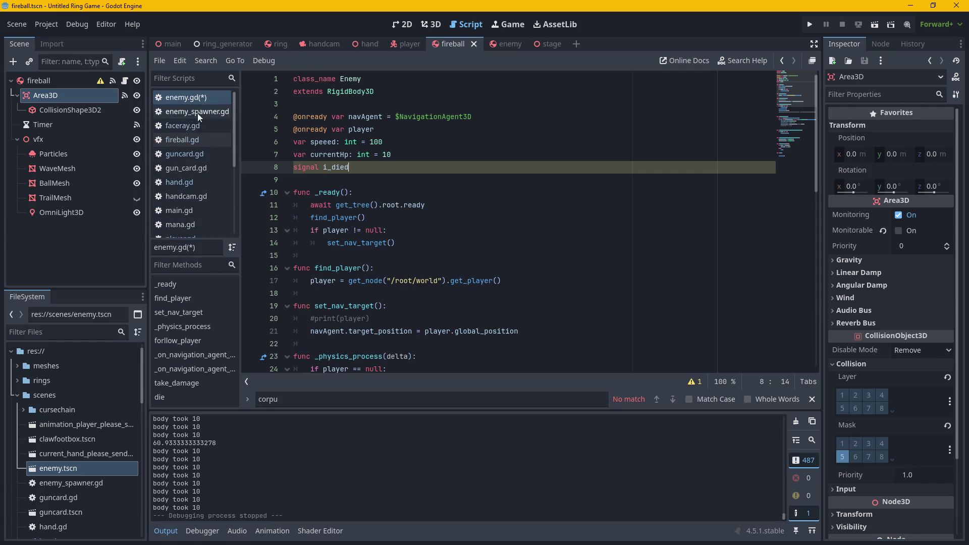
scroll(174, 167, "down", 1)
scroll(175, 163, "up", 1)
scroll(184, 211, "down", 4)
left_click_drag(323, 167, 348, 167)
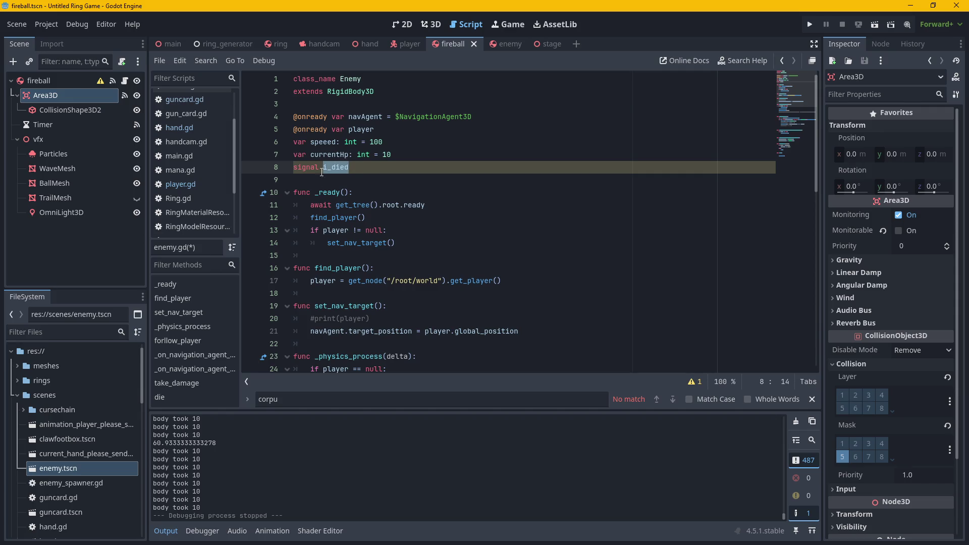
scroll(193, 211, "down", 3)
scroll(195, 208, "up", 3)
Compare with player.gd's mana_changed signal declaration.
left_click(185, 183)
scroll(781, 132, "up", 4)
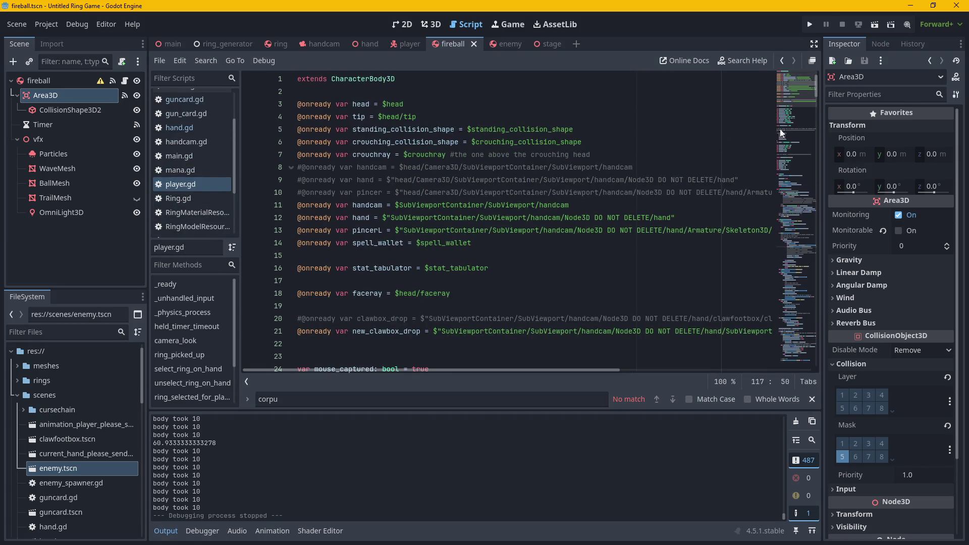
scroll(792, 100, "down", 3)
scroll(794, 112, "down", 3)
scroll(792, 101, "up", 7)
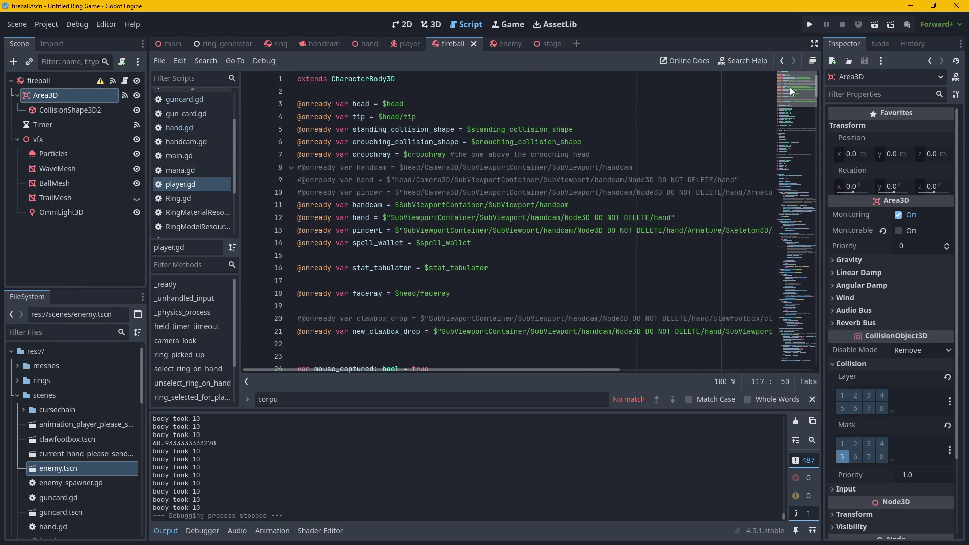
scroll(789, 90, "down", 4)
mouse_move(784, 111)
left_mouse_down()
mouse_move(776, 129)
mouse_move(777, 118)
left_mouse_up()
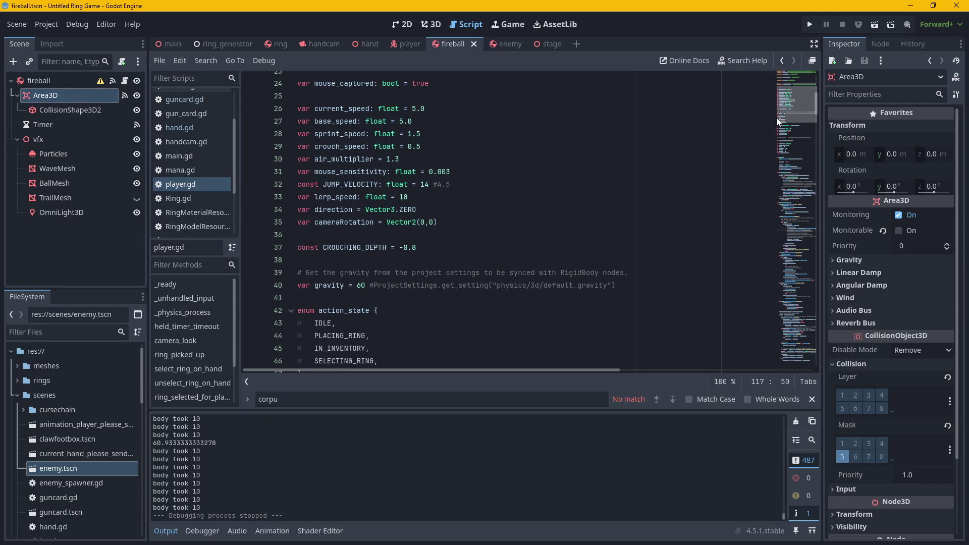
mouse_move(776, 117)
left_mouse_down()
mouse_move(770, 95)
mouse_move(777, 159)
mouse_move(777, 138)
left_mouse_up()
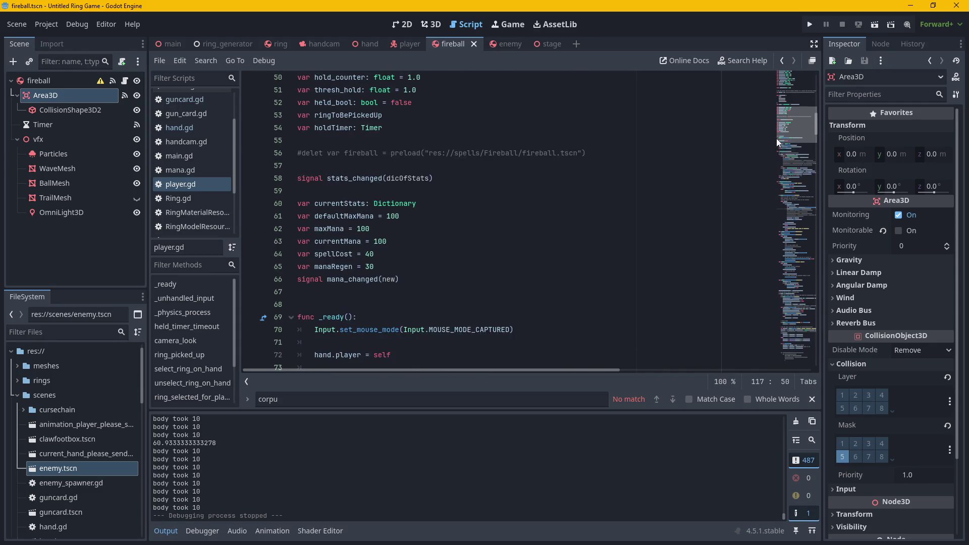
left_click_drag(378, 280, 327, 282)
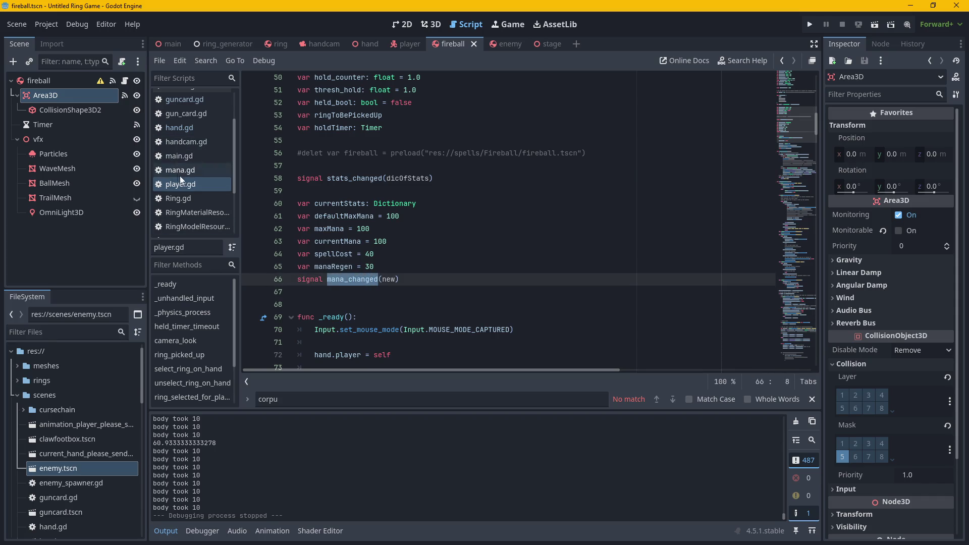
scroll(205, 117, "up", 3)
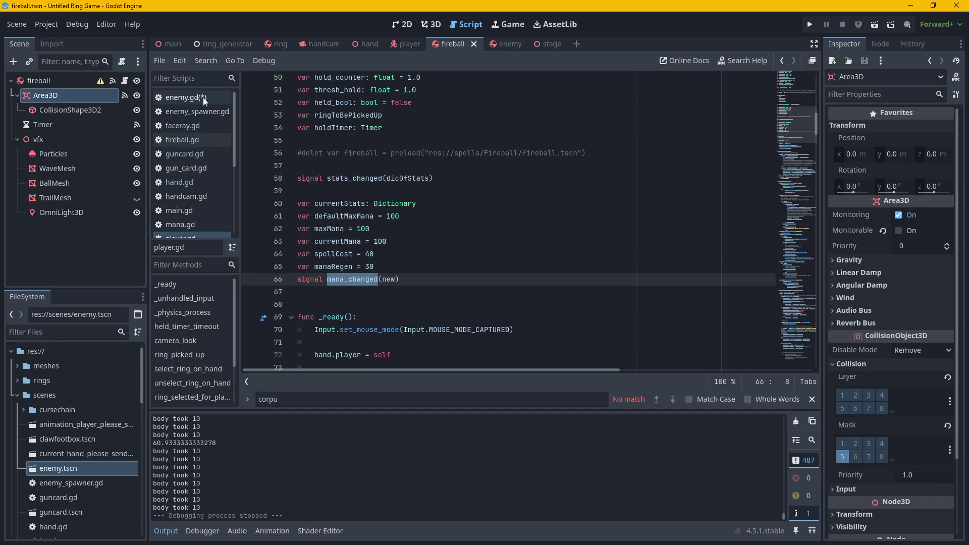
Return to enemy.gd, check player.gd's signals once more, and switch back to enemy.gd.
left_click(195, 97)
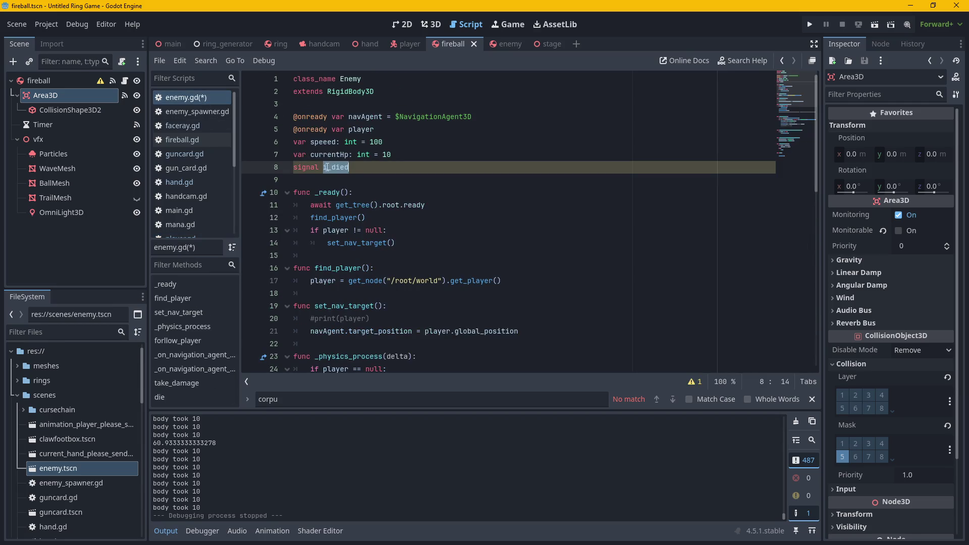
left_click(356, 168)
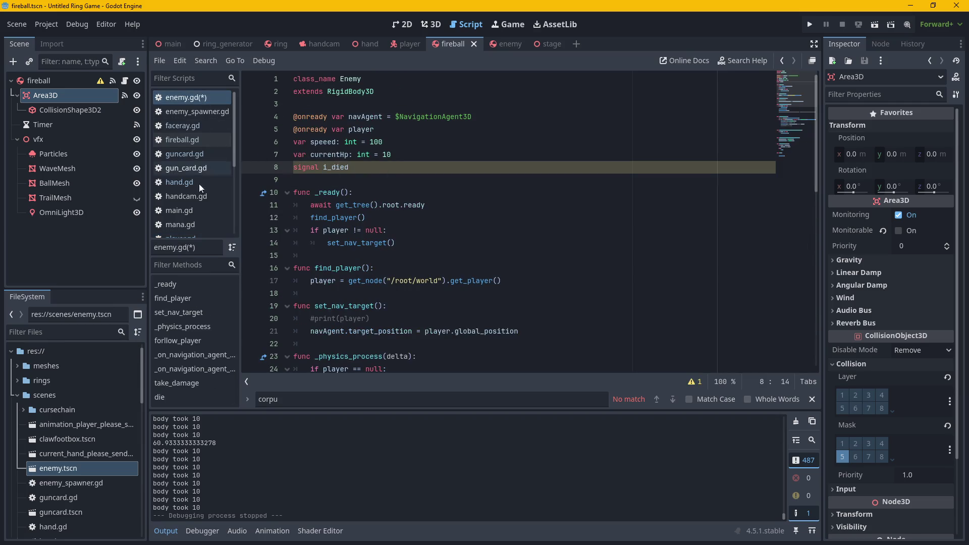
scroll(194, 231, "down", 1)
scroll(193, 231, "down", 1)
left_click(184, 204)
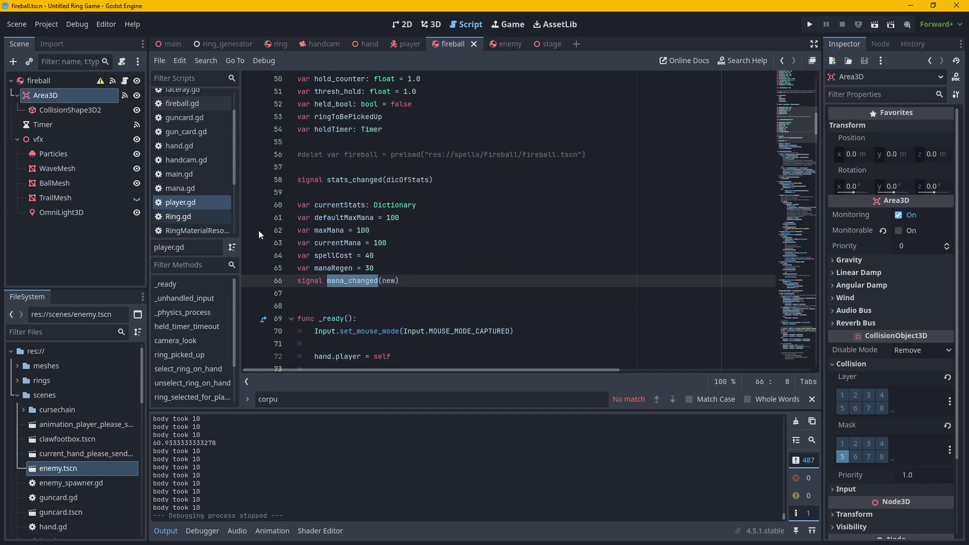
scroll(193, 120, "up", 2)
left_click(203, 97)
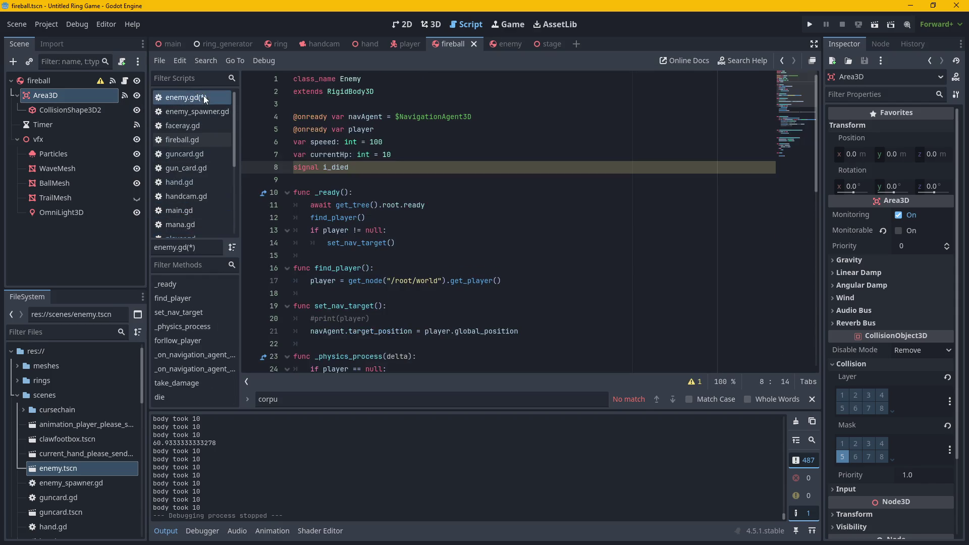
Complete the i_died() declaration without the stray colon and check the unused-signal warning.
type("(")
type(")")
type(":")
key("BackSpace")
left_click(693, 382)
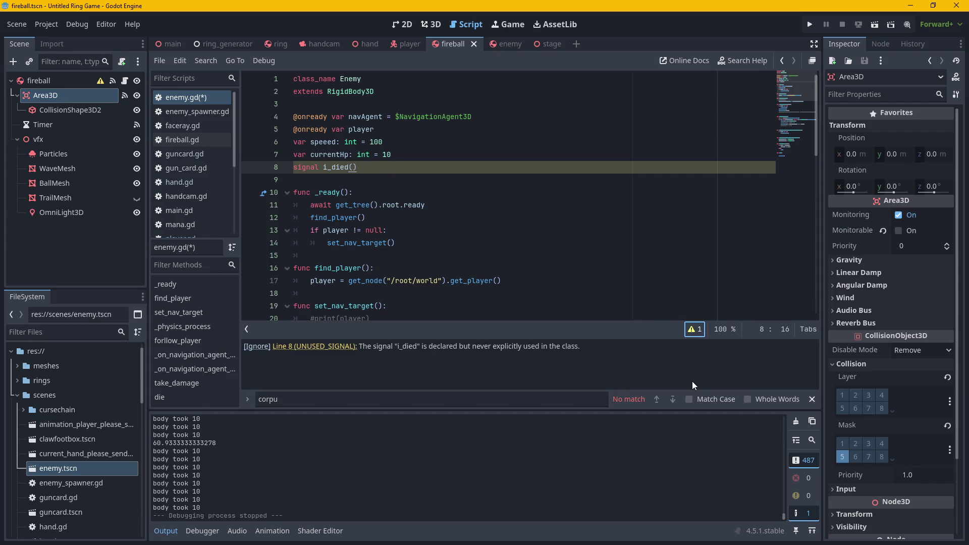
left_click(694, 329)
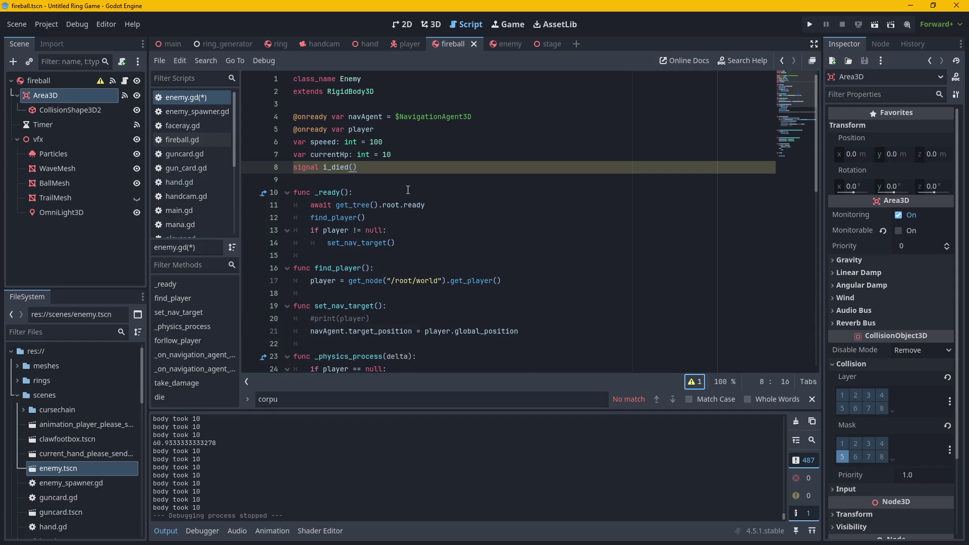
Start an emit call on the empty line in die(), then erase it.
scroll(444, 293, "down", 4)
scroll(445, 294, "down", 8)
left_click(370, 320)
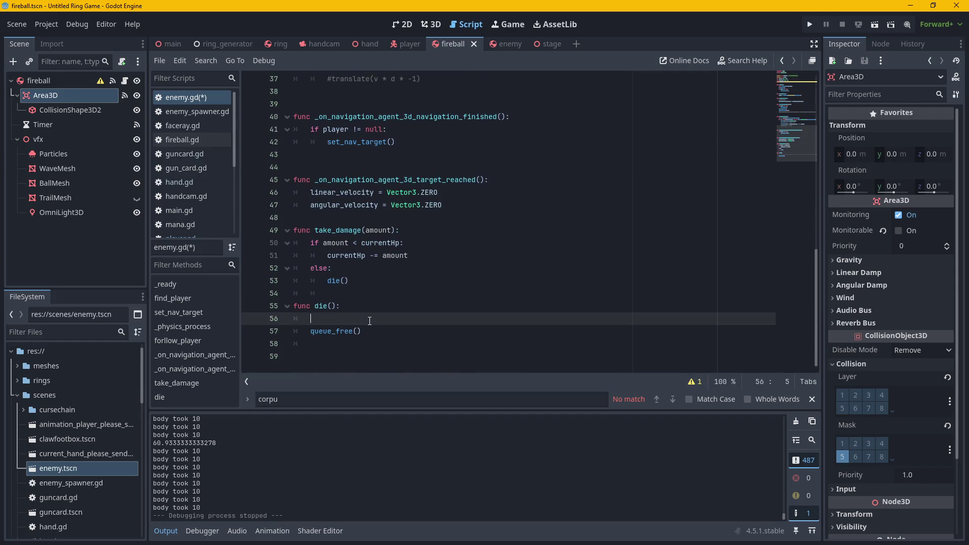
type("emit")
key("BackSpace")
key("BackSpace")
key("BackSpace")
Search player.gd for 'mana_c' to see how its signal is emitted.
scroll(162, 149, "down", 3)
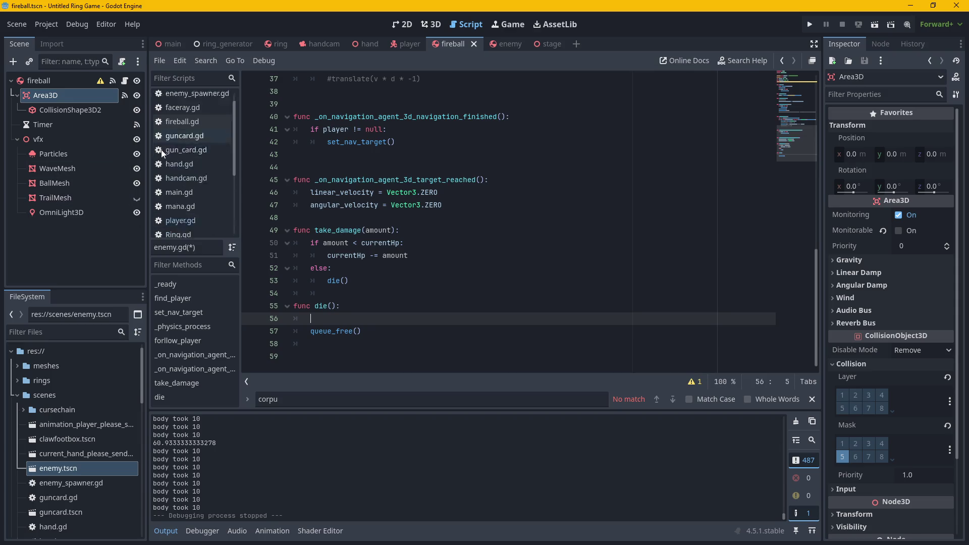
left_click(200, 202)
scroll(431, 277, "down", 4)
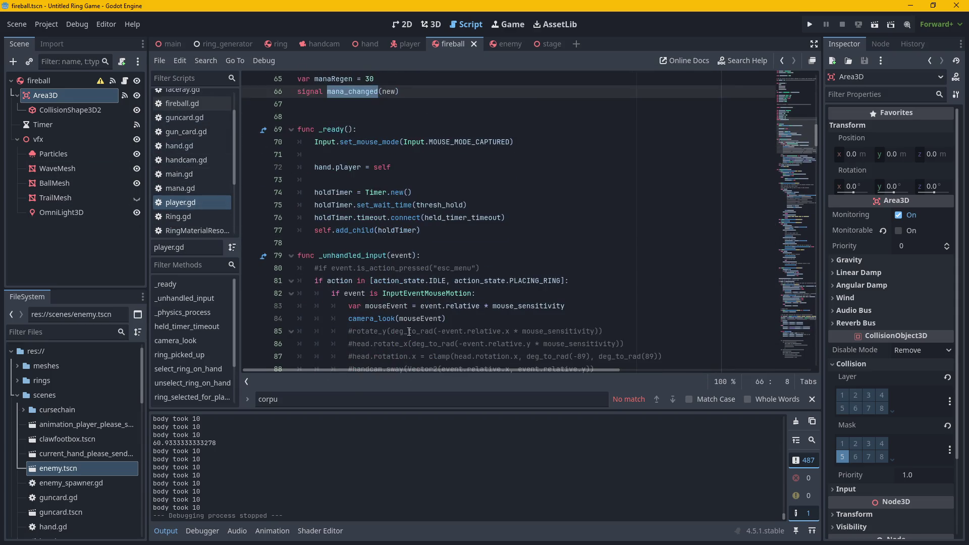
double_click(325, 404)
type("mana")
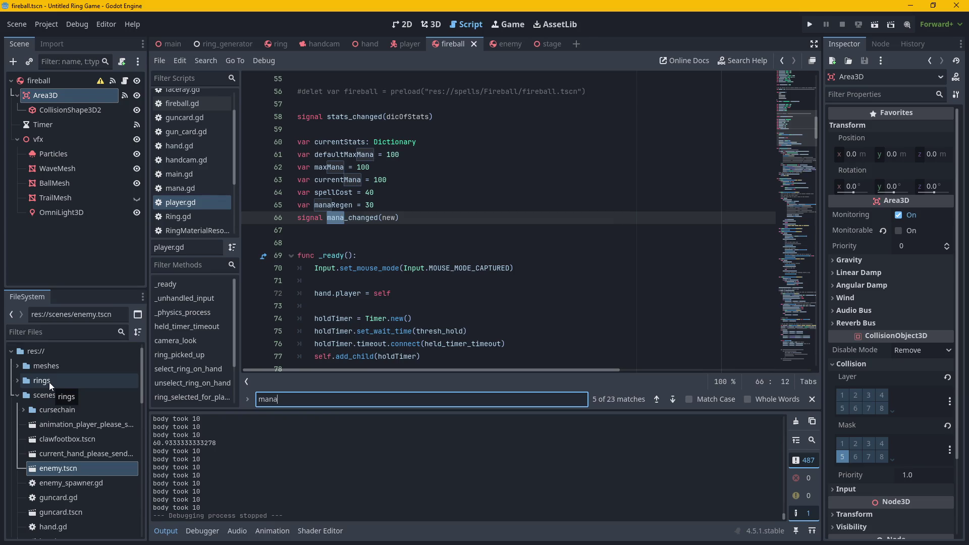
type("_c")
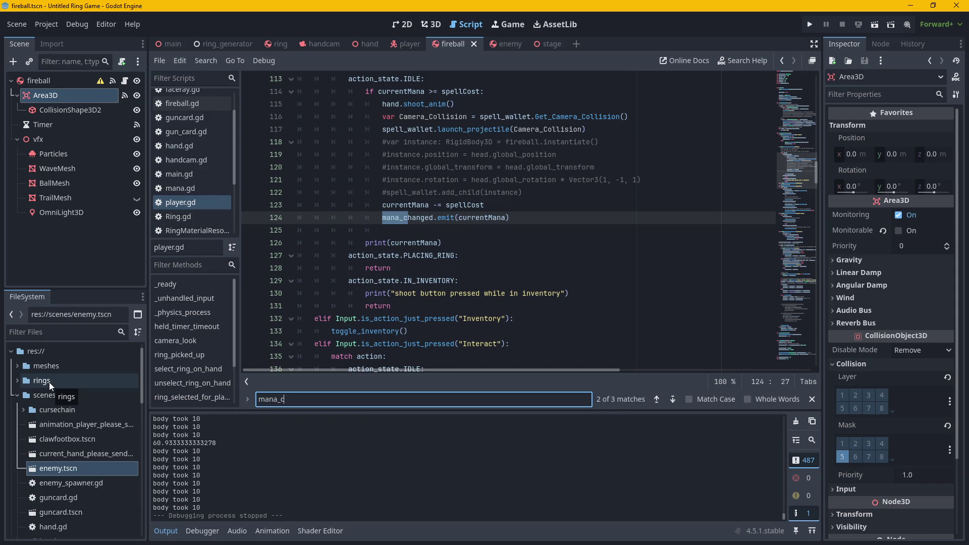
scroll(193, 103, "up", 2)
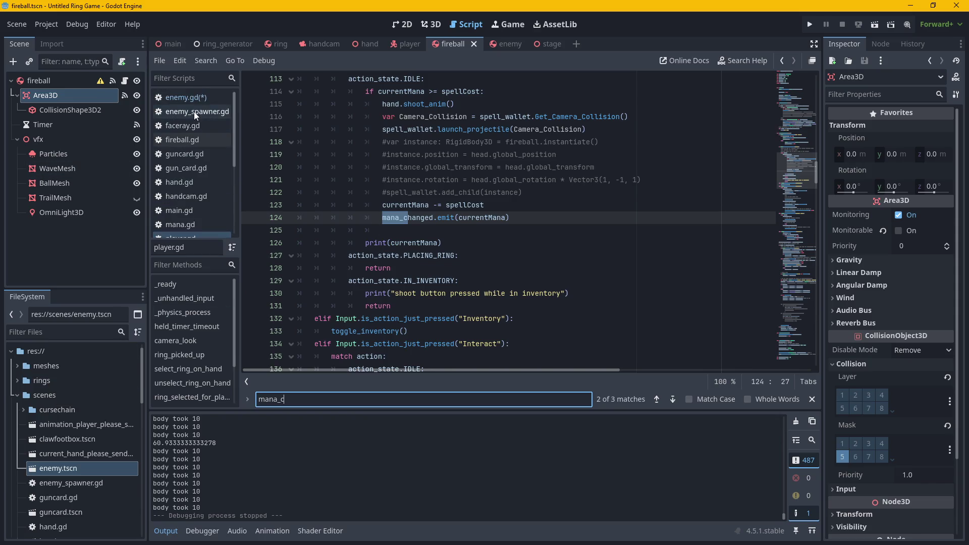
Add i_died.emit() inside enemy.gd's die() function.
left_click(192, 98)
type("i_died.emit")
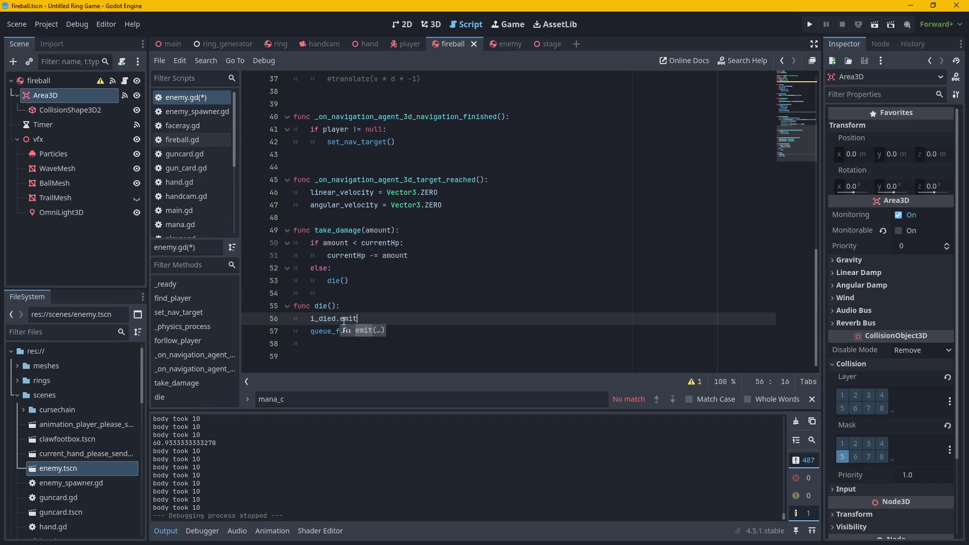
key("Return")
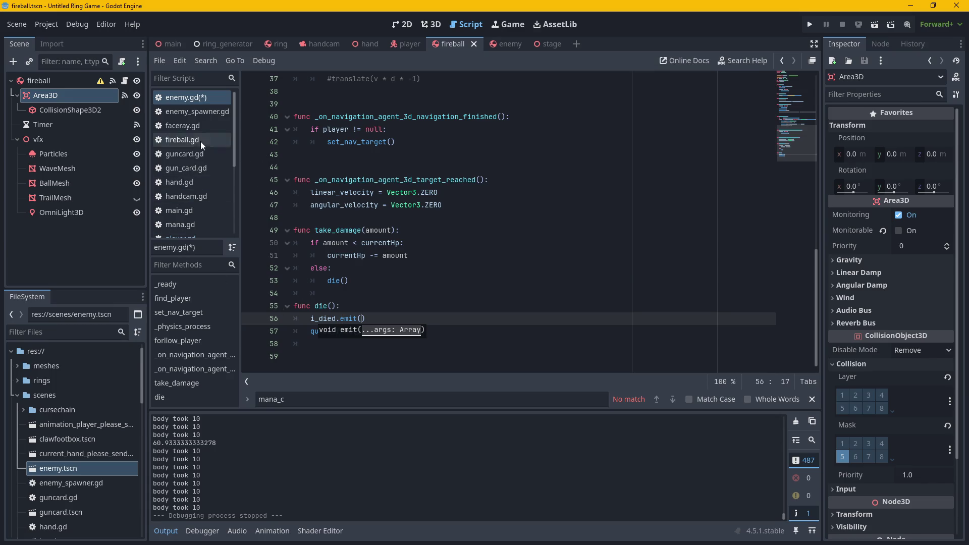
Open player.gd at the mana_changed(new) signal declaration and select its new parameter.
scroll(198, 156, "down", 3)
left_click(189, 169)
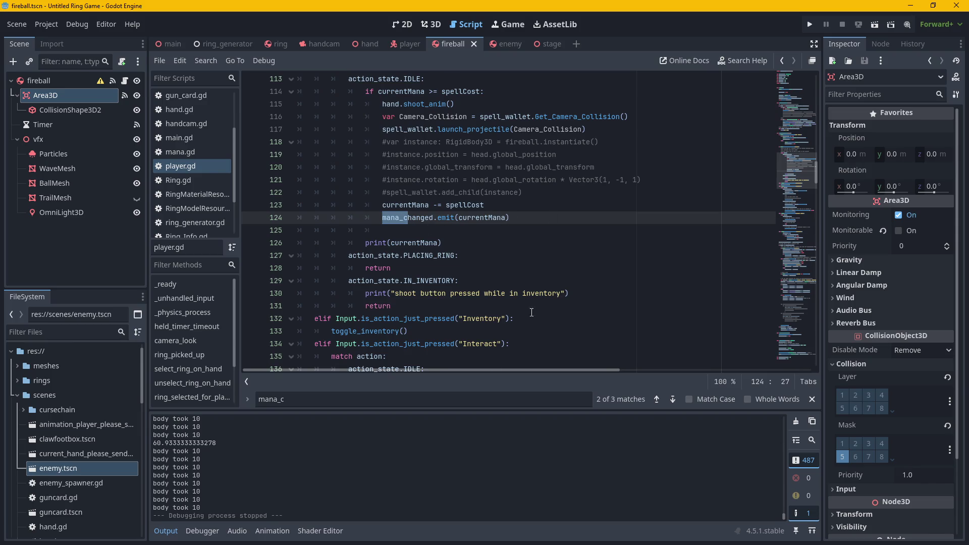
left_click(810, 80)
scroll(801, 124, "down", 1)
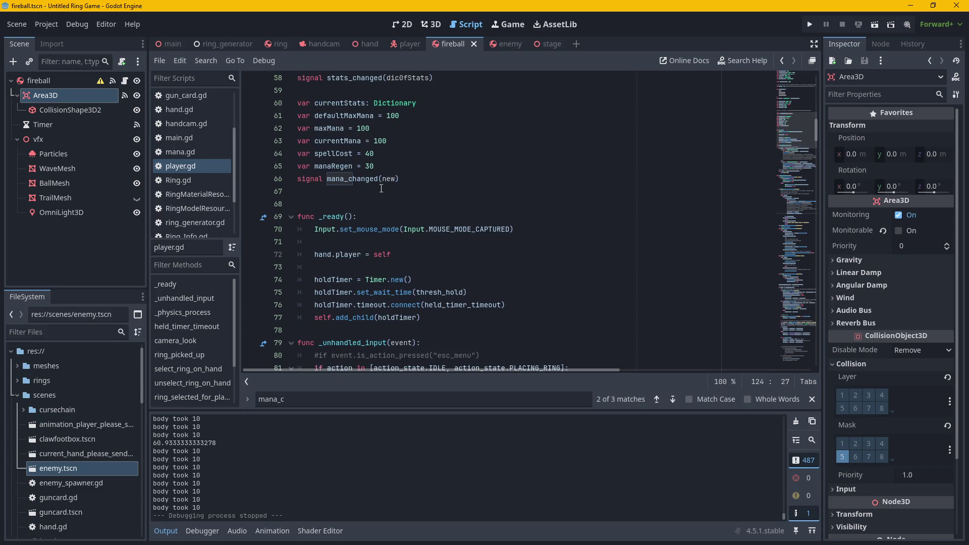
double_click(384, 179)
mouse_move(367, 279)
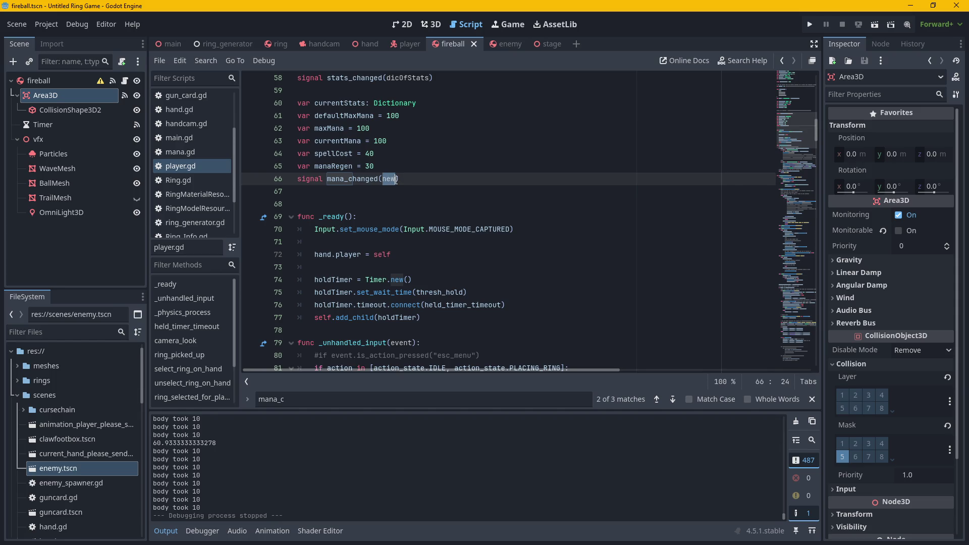
scroll(184, 204, "down", 3)
Look through the fireball, Ring and player scripts, then return to enemy.gd.
scroll(183, 204, "up", 4)
left_click(179, 93)
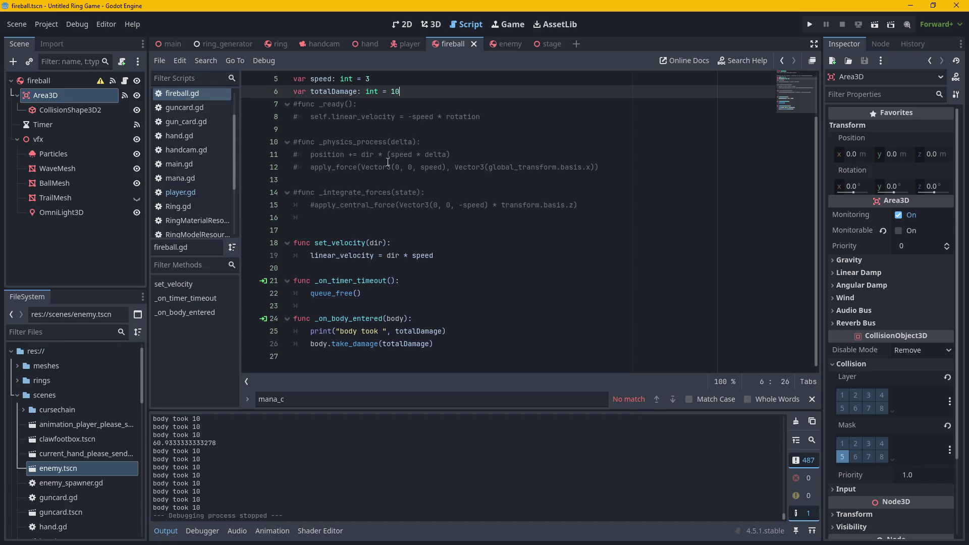
scroll(172, 180, "down", 3)
left_click(185, 135)
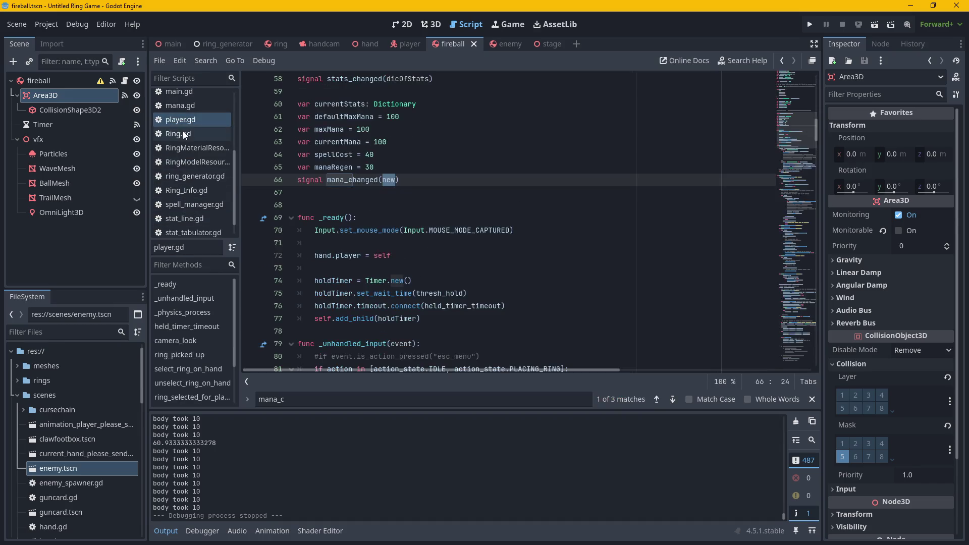
left_click(186, 120)
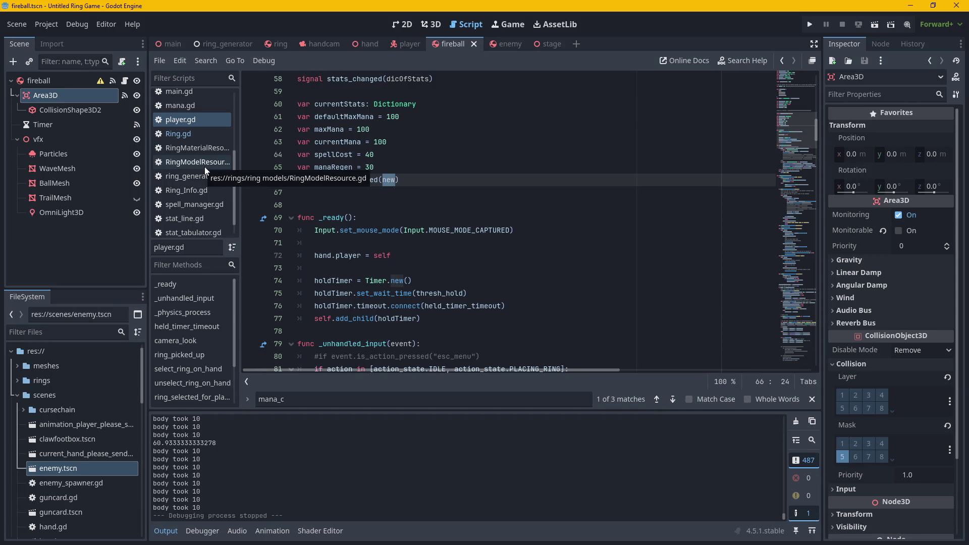
scroll(193, 159, "down", 1)
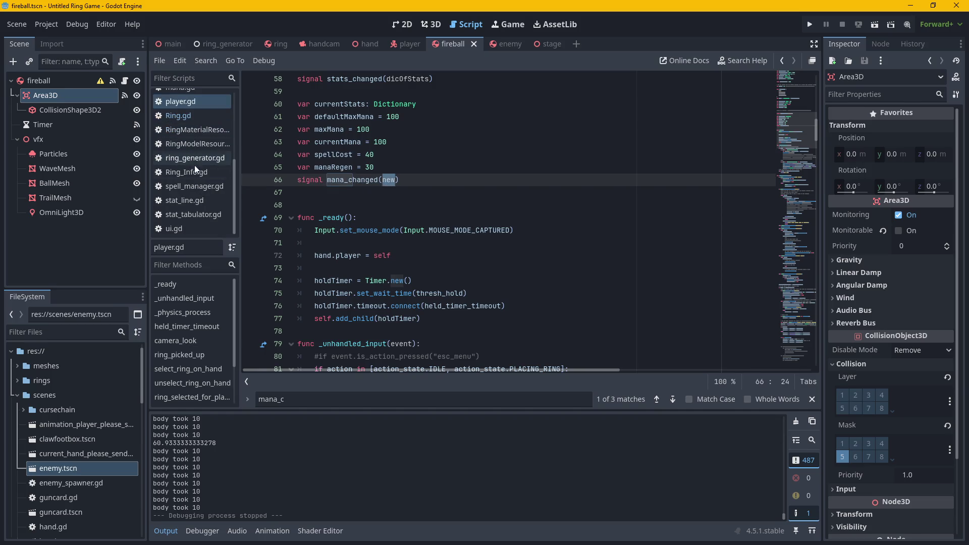
scroll(185, 222, "up", 3)
scroll(187, 109, "up", 3)
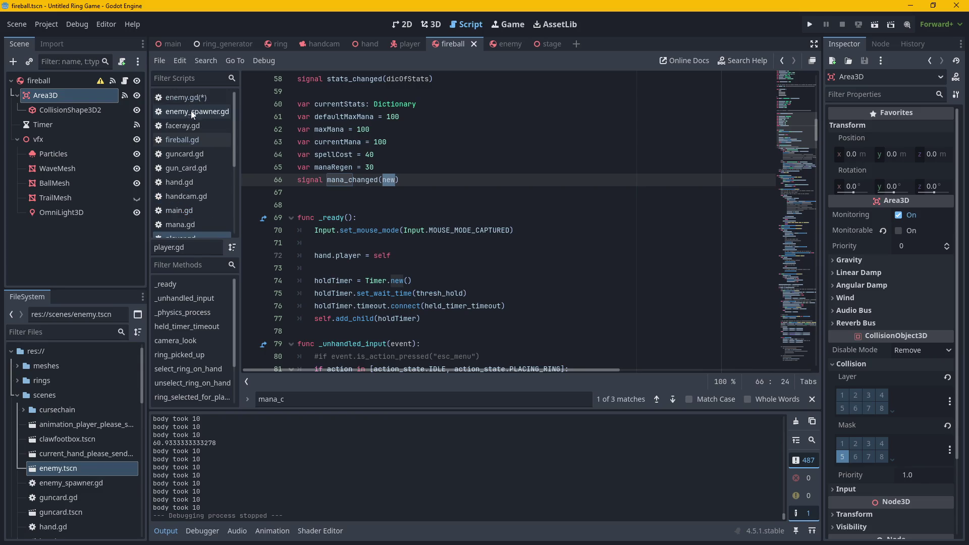
left_click(191, 97)
Make i_died.emit() pass self.global_position, accepted from autocomplete.
left_click(359, 318)
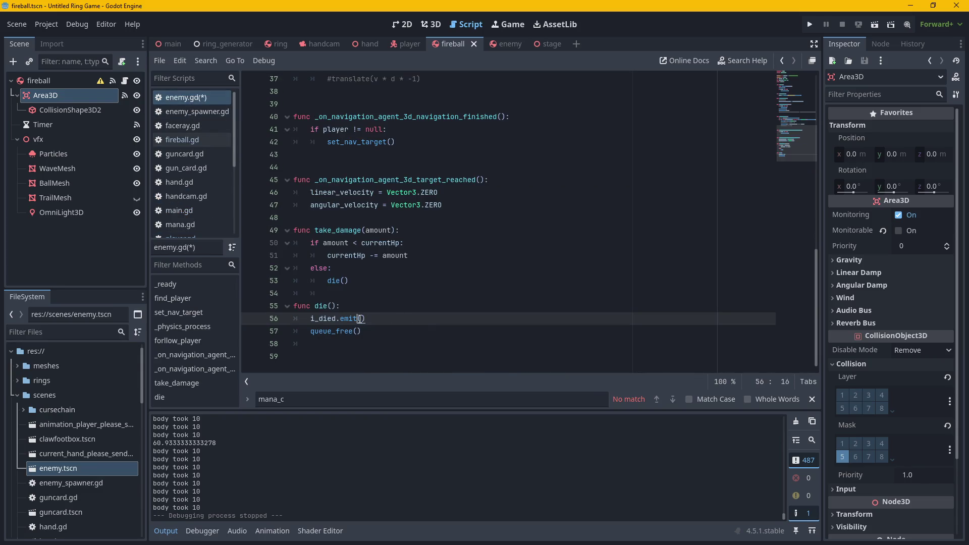
key("Right")
type("posi")
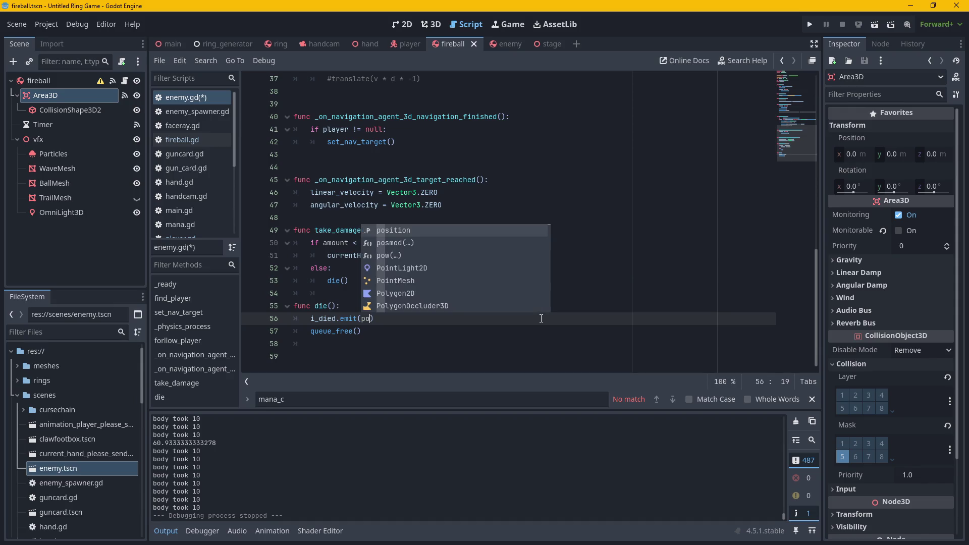
key("BackSpace")
key("BackSpace")
key("BackSpace")
type("se")
type("lf")
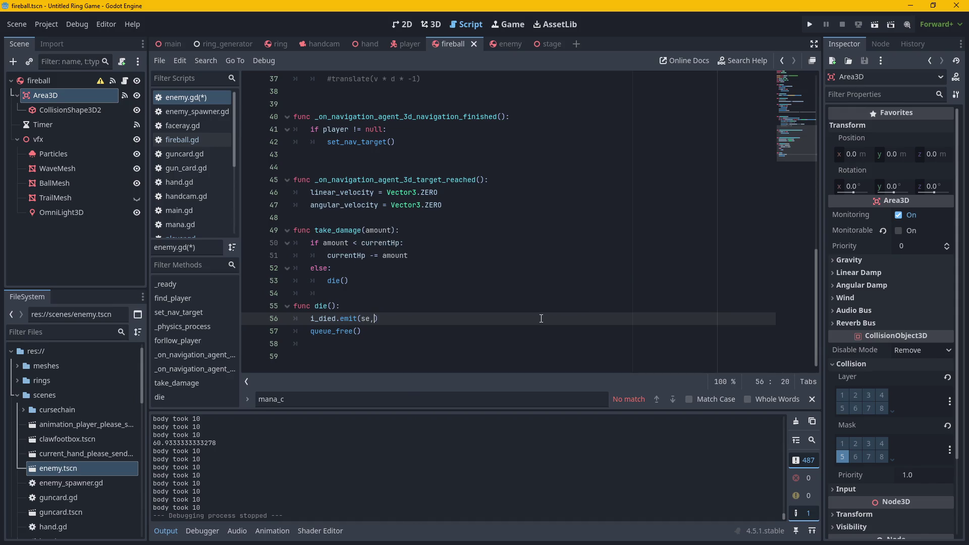
type(".globa")
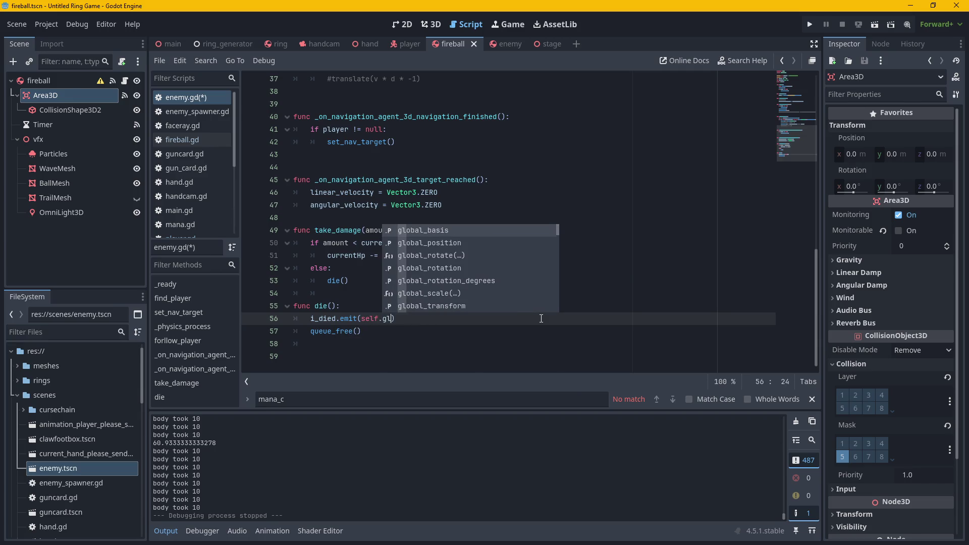
key("Down")
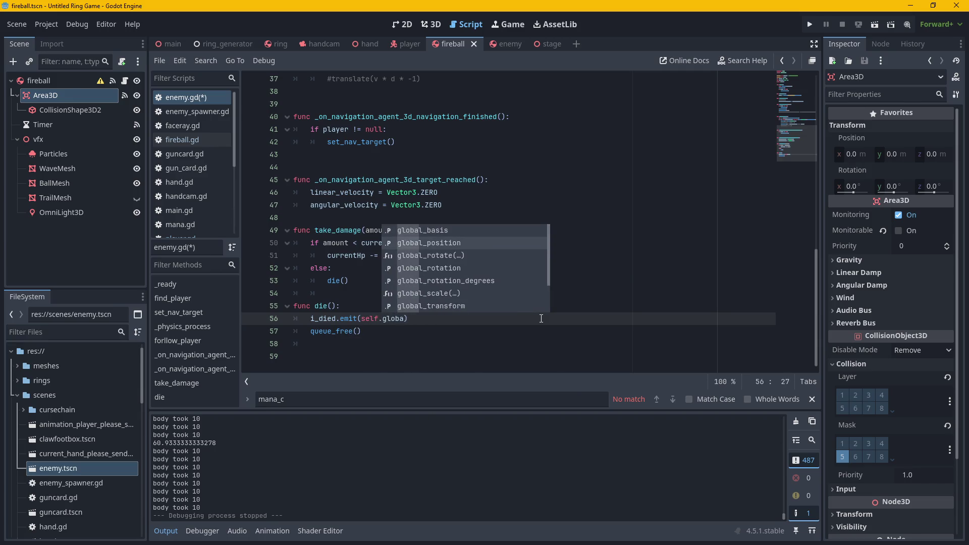
key("Return")
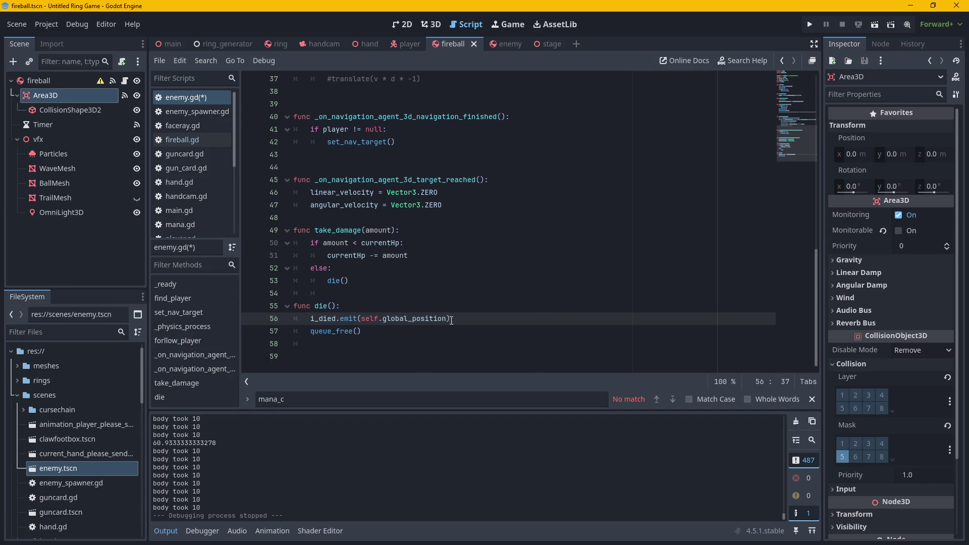
scroll(451, 320, "up", 12)
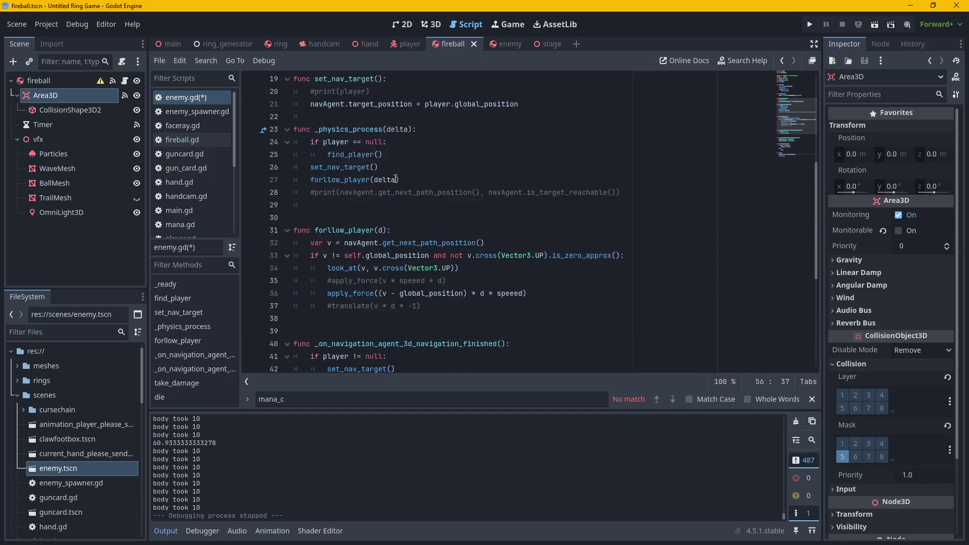
Change the line 8 declaration to signal i_died(pos) to match the emitted position.
left_click(390, 244)
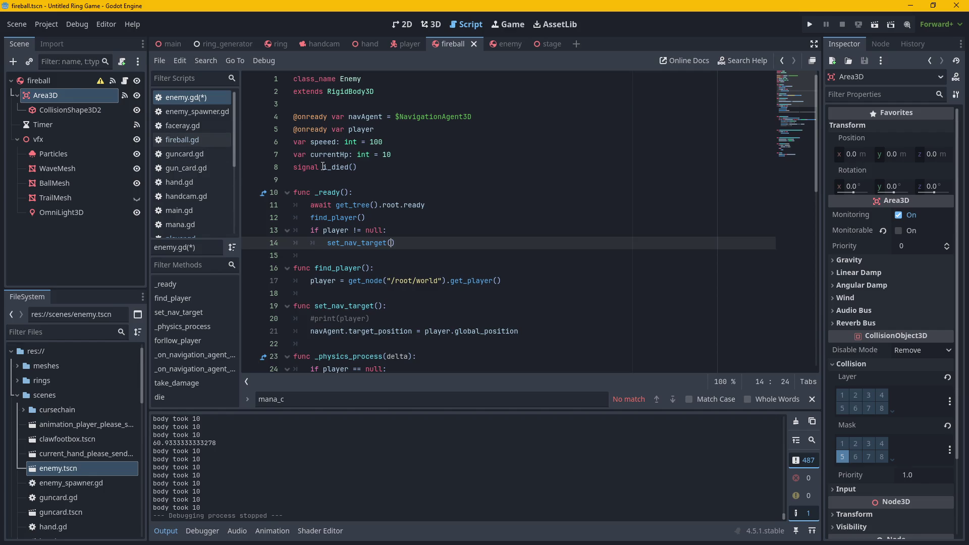
left_click(354, 168)
type("pos")
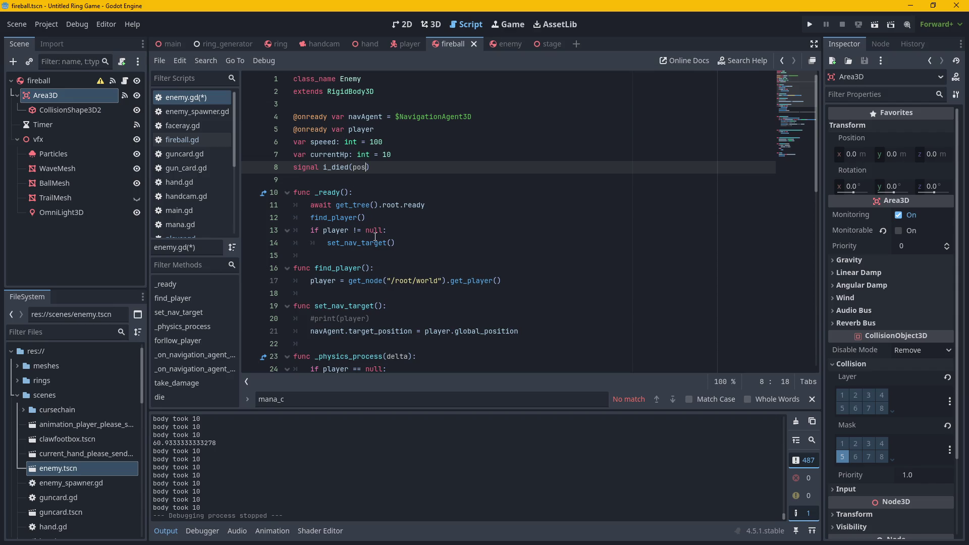
type(")")
scroll(357, 190, "down", 12)
left_click(455, 318)
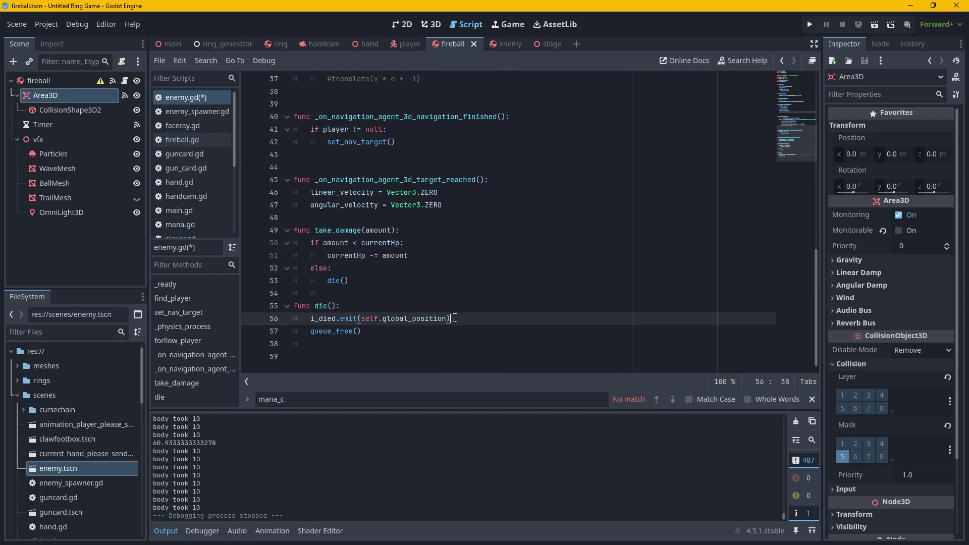
Scroll through player.gd in the script editor.
mouse_move(391, 323)
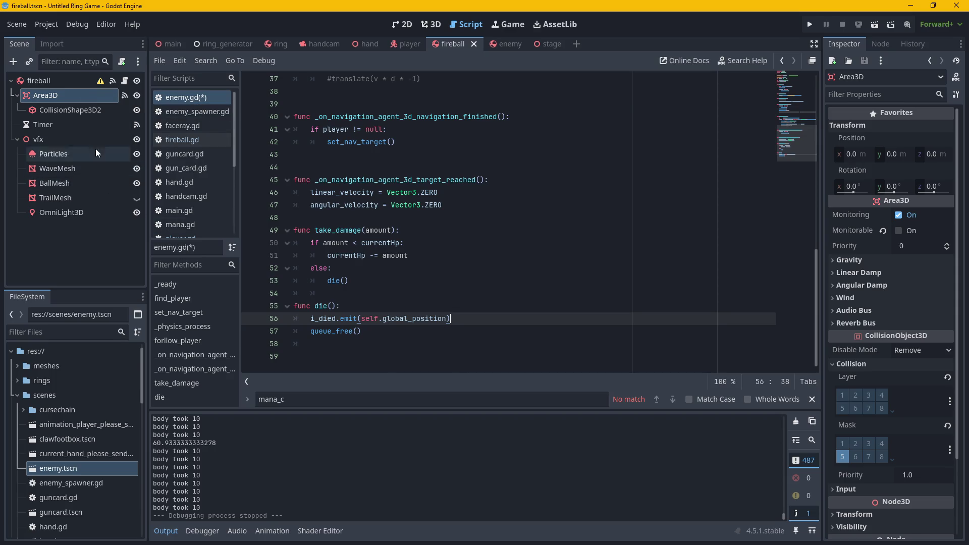
scroll(215, 195, "down", 1)
scroll(203, 193, "down", 1)
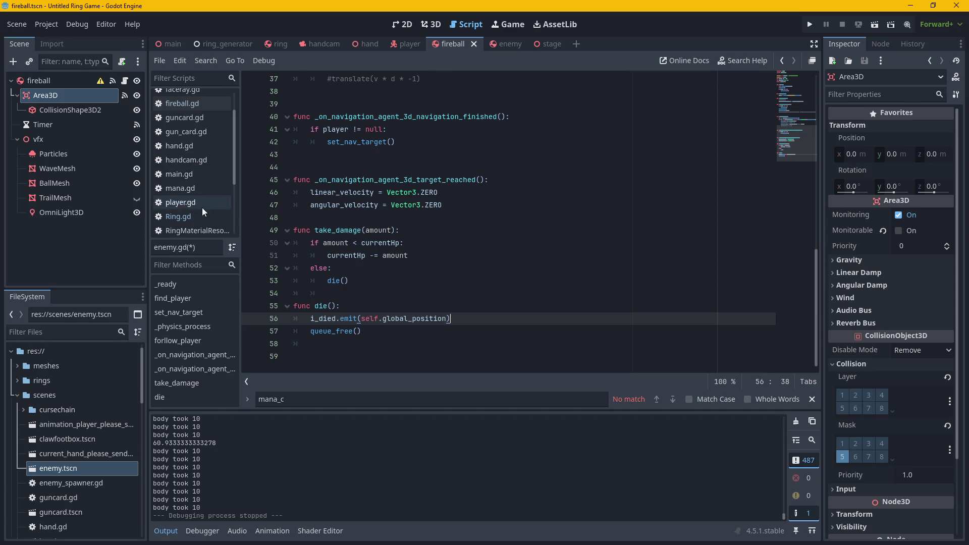
left_click(192, 204)
scroll(187, 143, "down", 3)
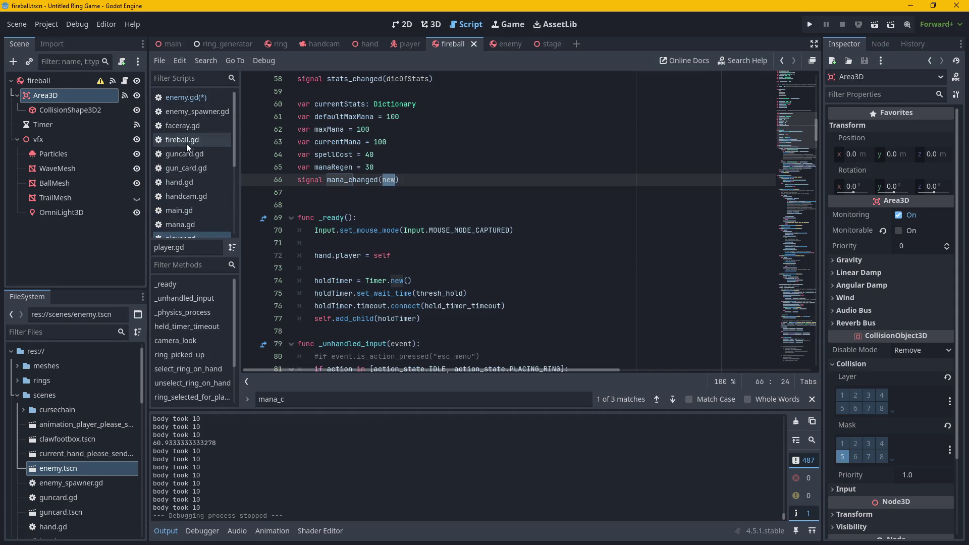
scroll(204, 153, "down", 5)
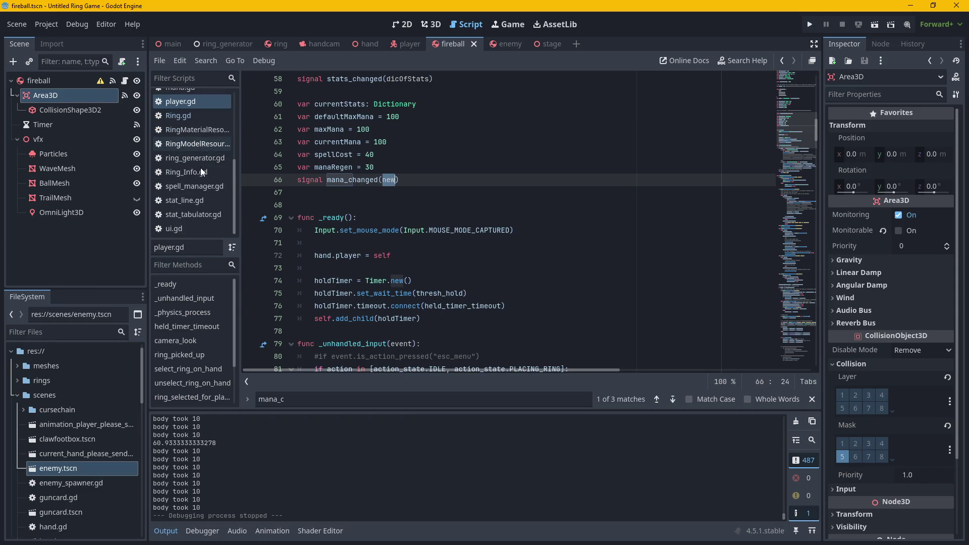
Review spell_manager.gd, then switch through the ring scene to the main scene.
left_click(200, 187)
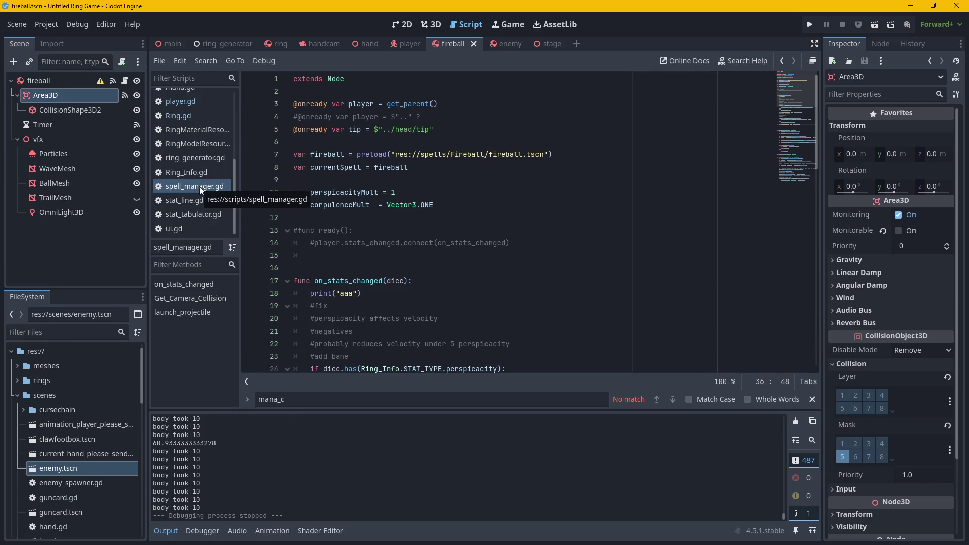
scroll(199, 187, "up", 5)
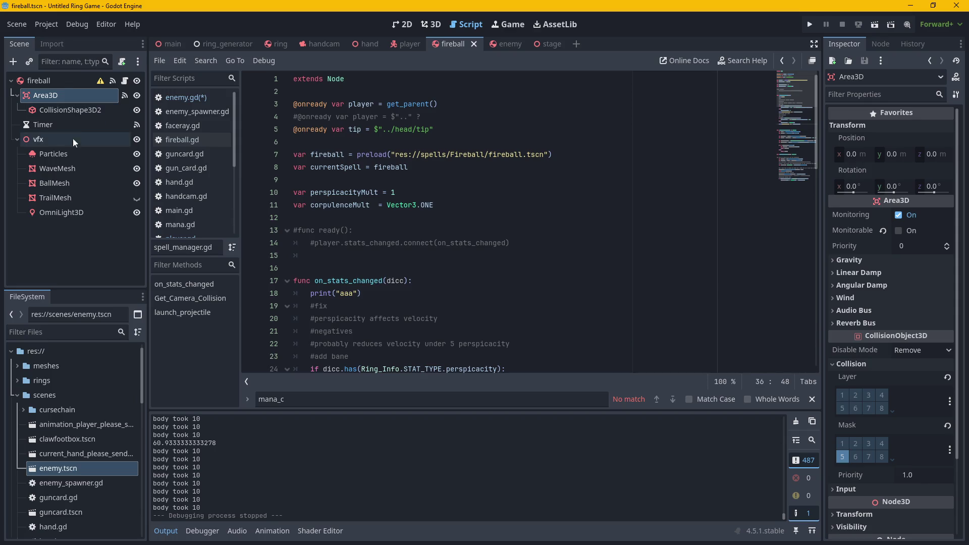
scroll(192, 129, "down", 4)
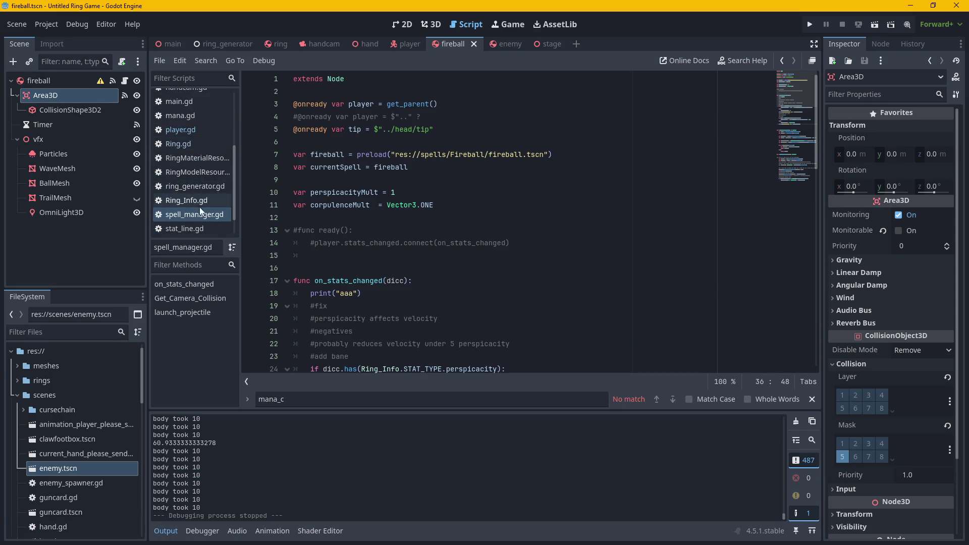
scroll(200, 191, "up", 4)
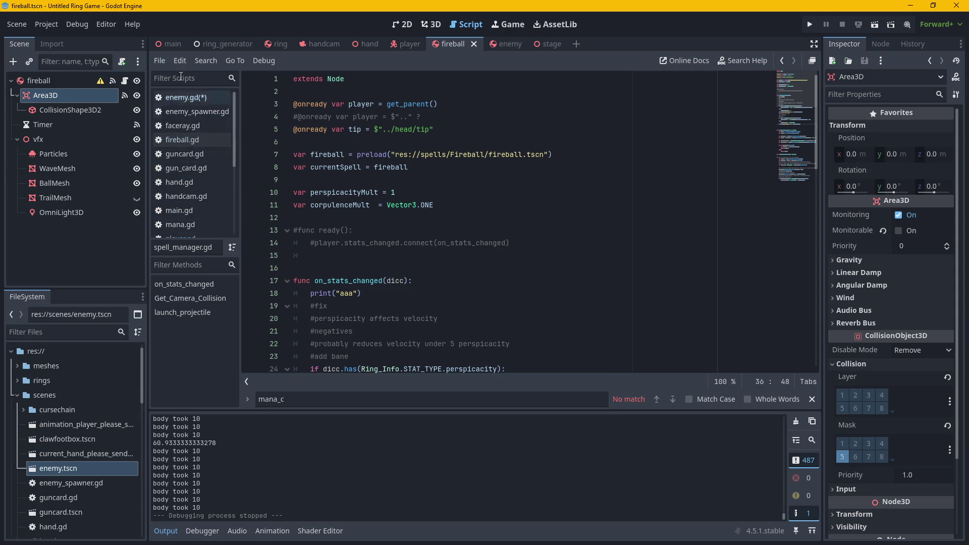
left_click(277, 44)
left_click(180, 49)
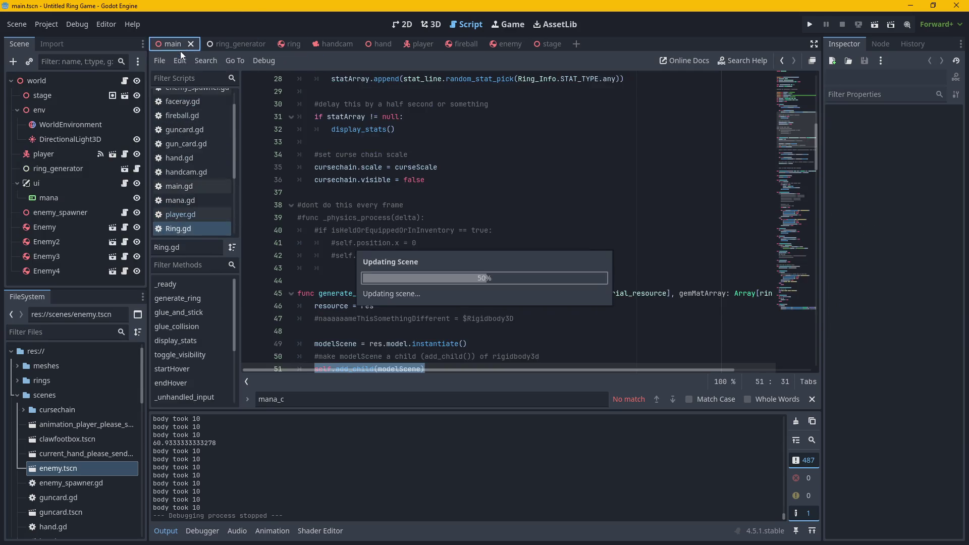
Scroll down through the full player.gd script.
scroll(191, 183, "up", 2)
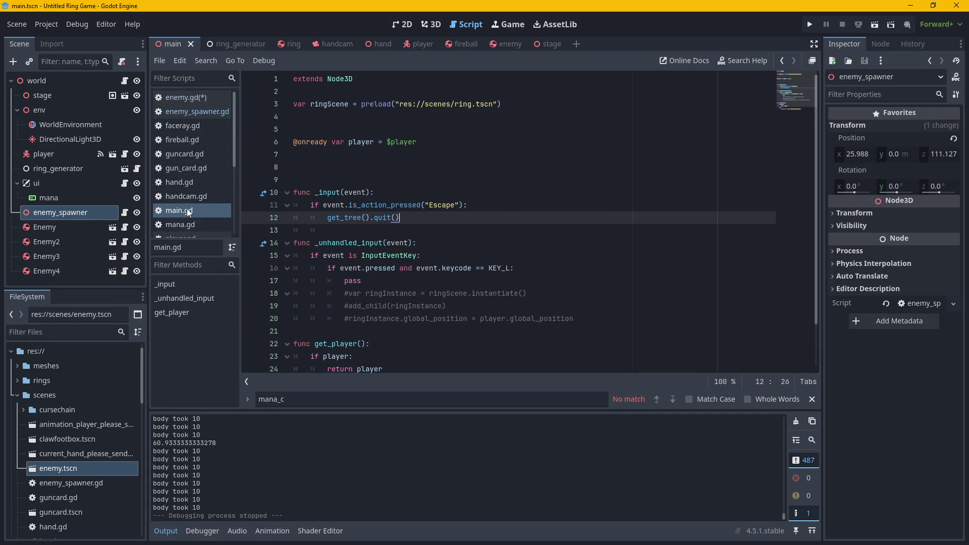
scroll(194, 186, "down", 2)
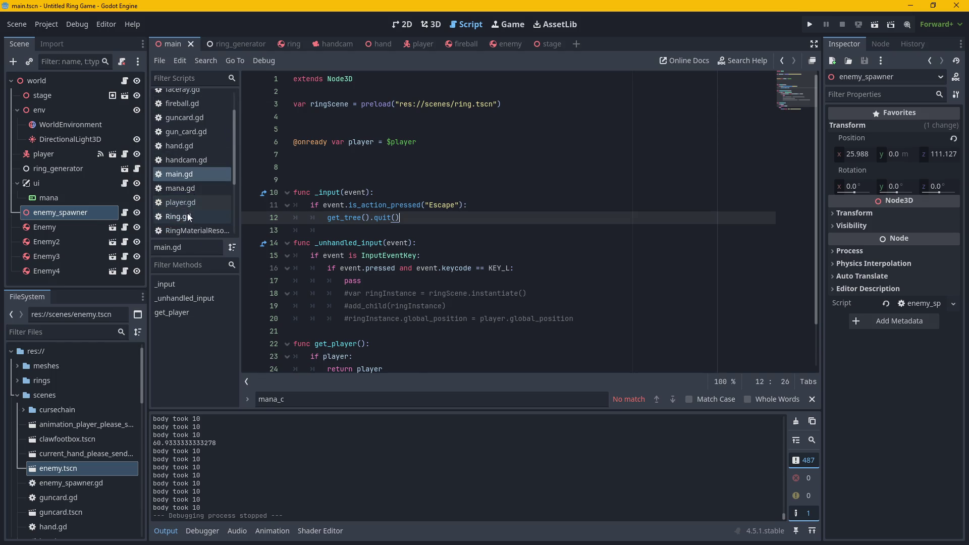
left_click(187, 203)
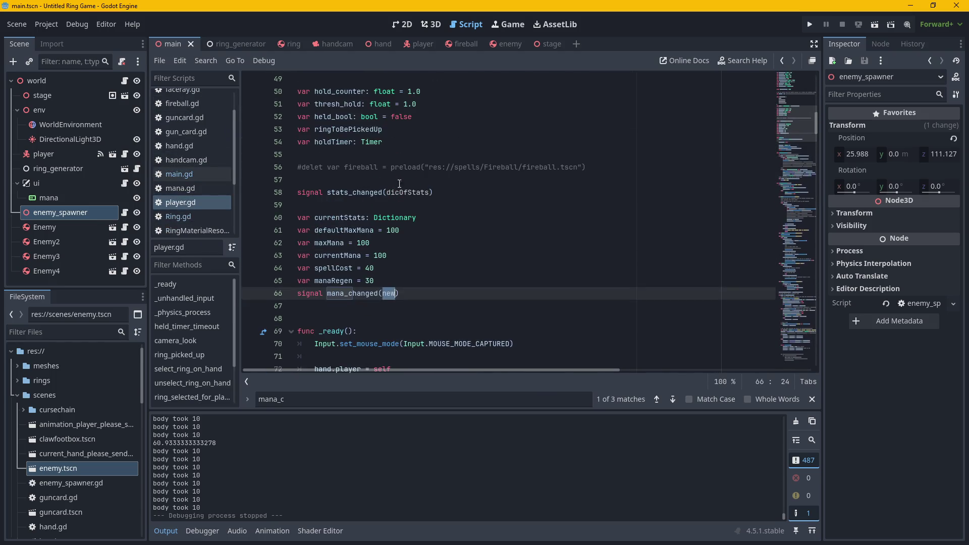
scroll(481, 238, "down", 7)
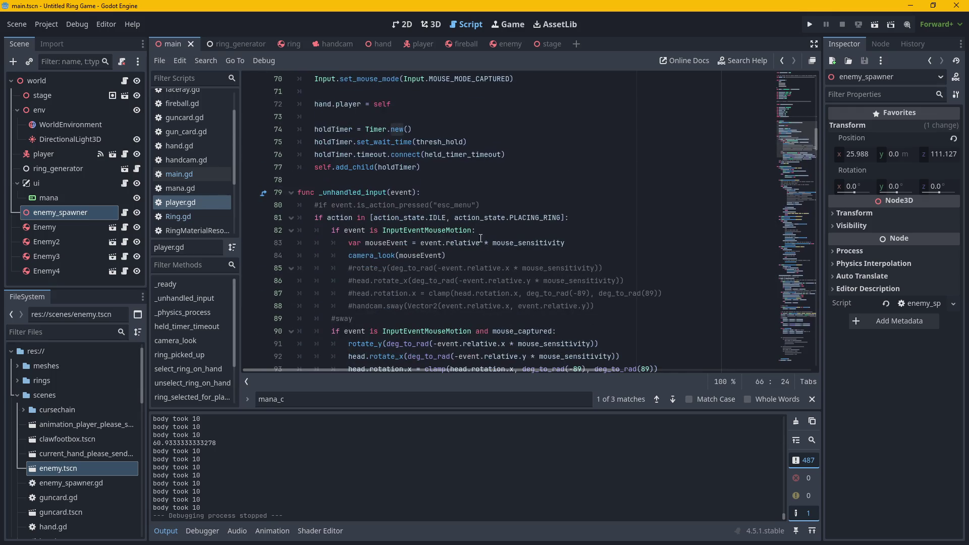
scroll(477, 211, "down", 10)
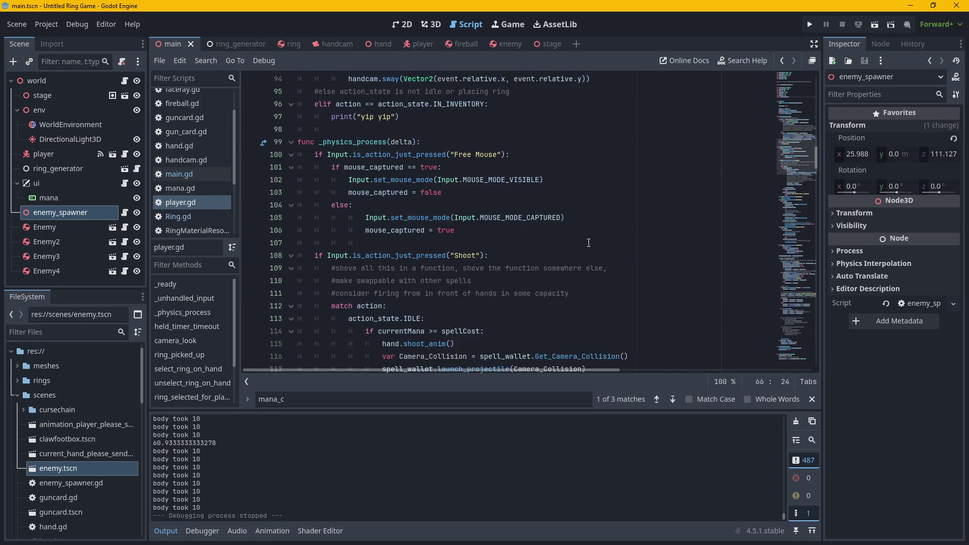
scroll(594, 243, "down", 9)
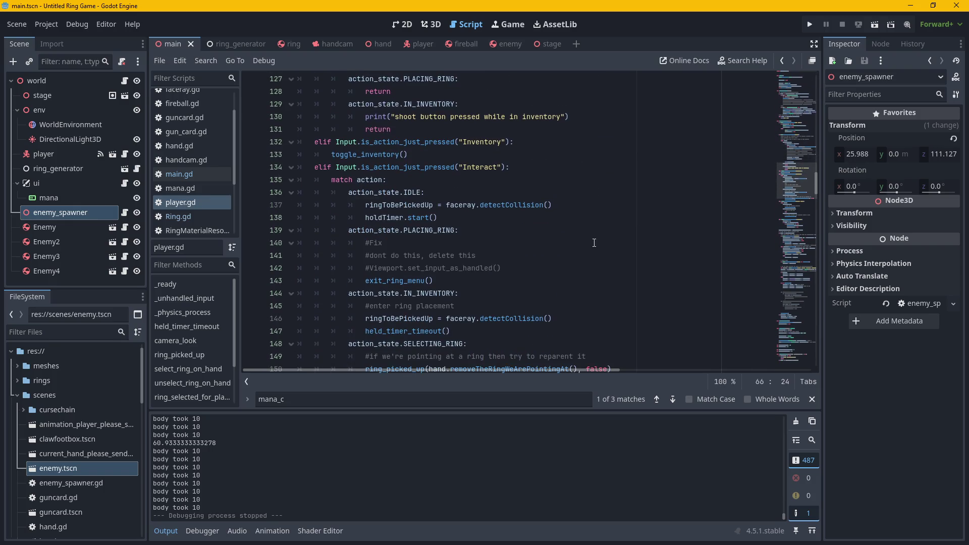
scroll(594, 242, "down", 14)
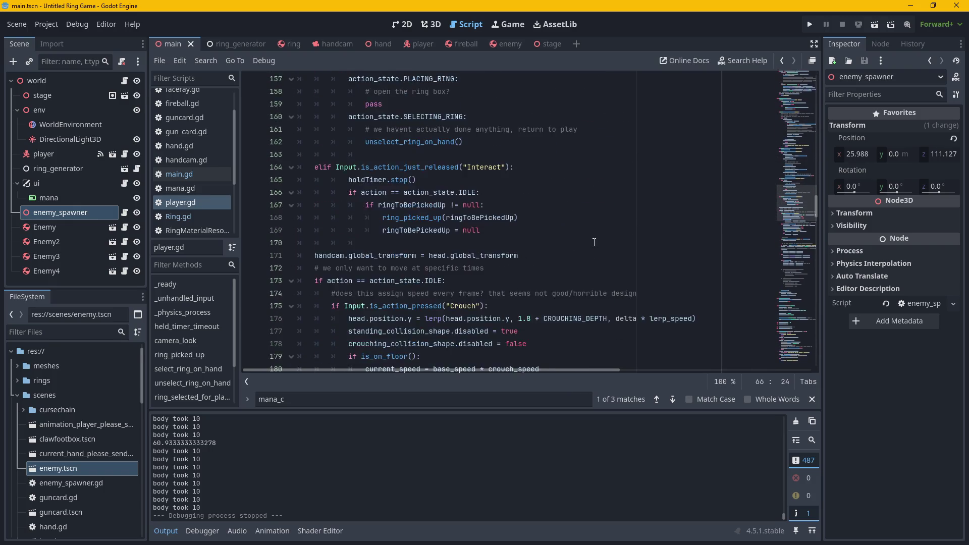
scroll(594, 243, "down", 17)
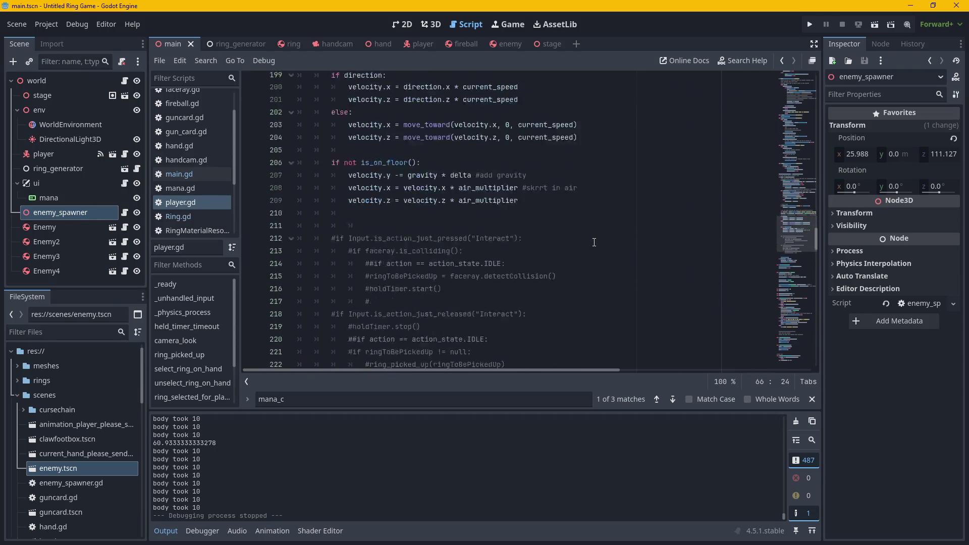
scroll(192, 147, "up", 2)
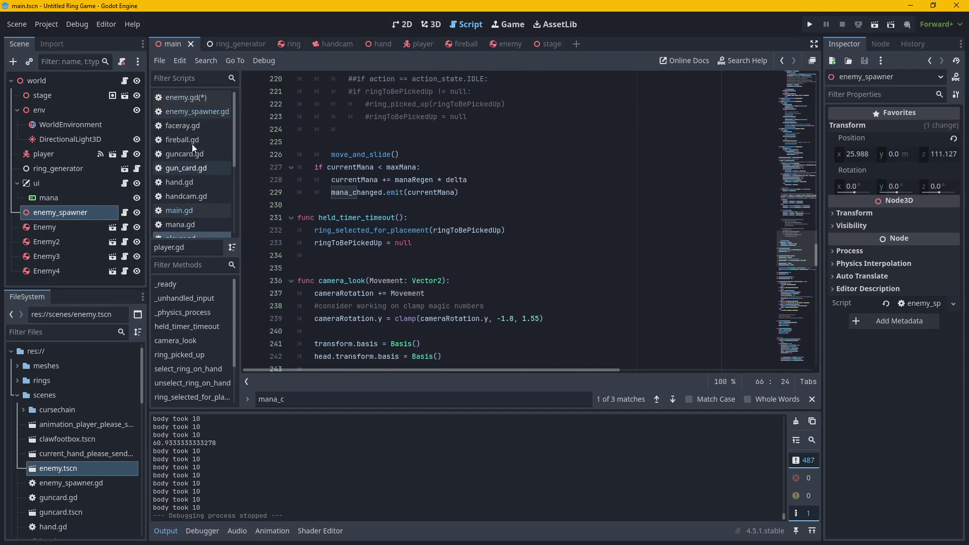
Skim enemy.gd, hand.gd and main.gd, then go back through player.gd to ring_generator.gd.
left_click(186, 97)
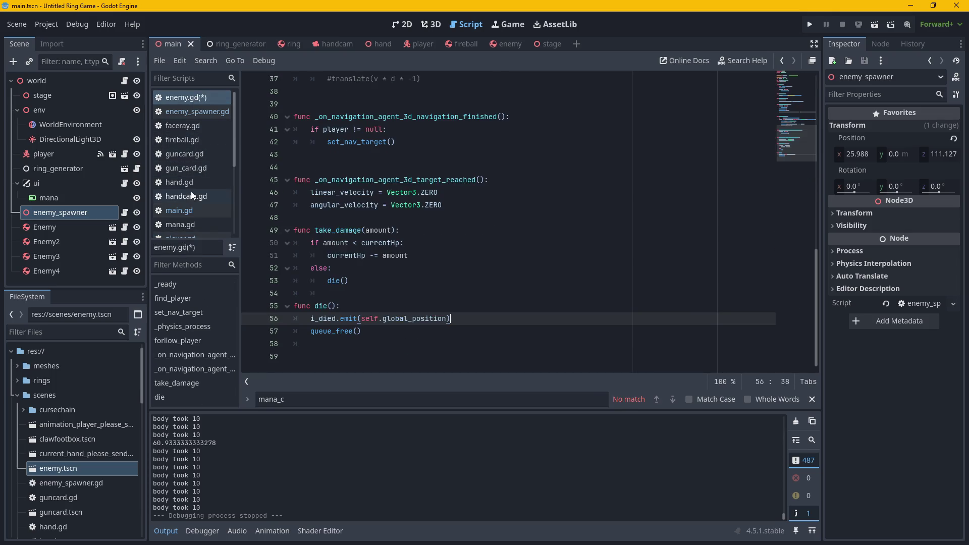
scroll(190, 192, "down", 2)
left_click(181, 147)
scroll(190, 211, "down", 2)
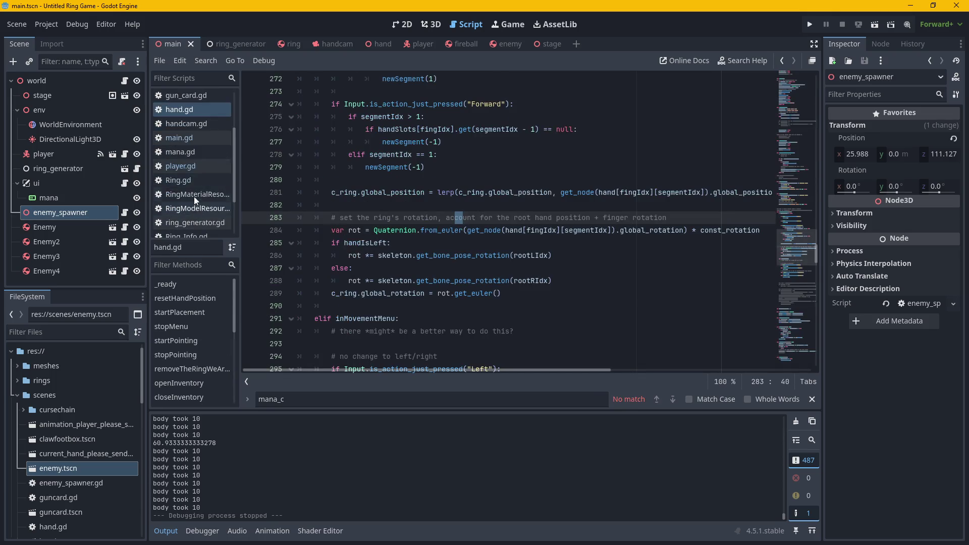
left_click(187, 136)
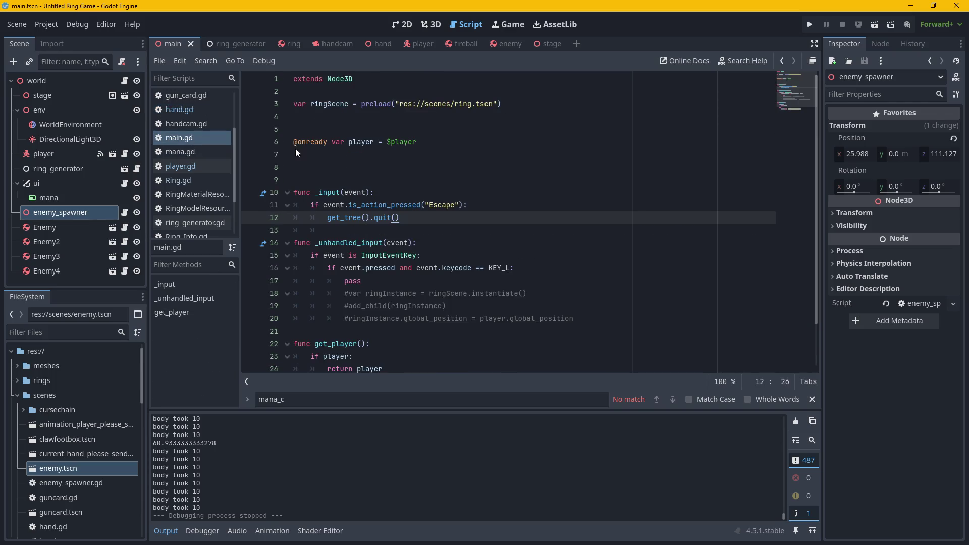
scroll(498, 202, "down", 2)
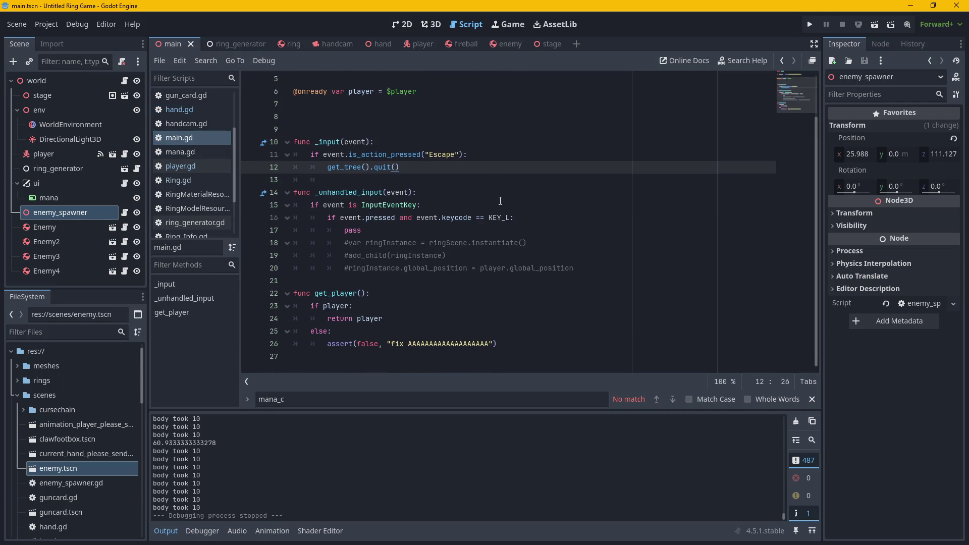
left_click(195, 165)
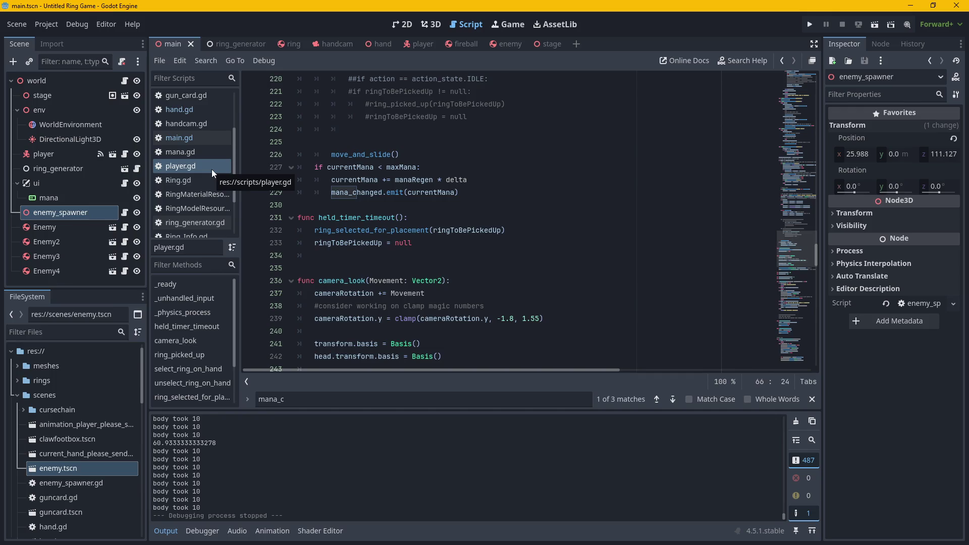
scroll(485, 222, "down", 3)
scroll(485, 221, "down", 7)
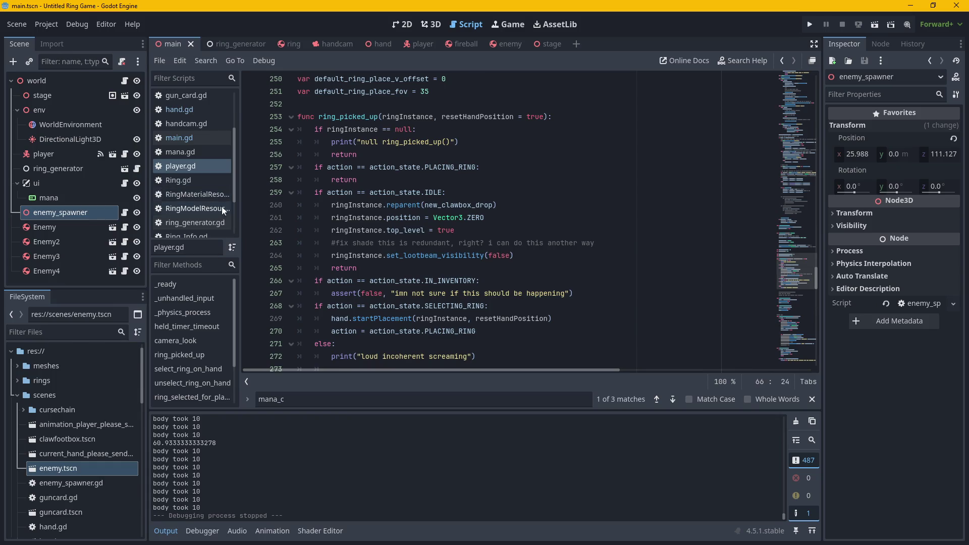
left_click(197, 222)
Review ring_generator.gd's KEY_O check and keycode docs, then move on to Ring.gd.
scroll(404, 211, "down", 10)
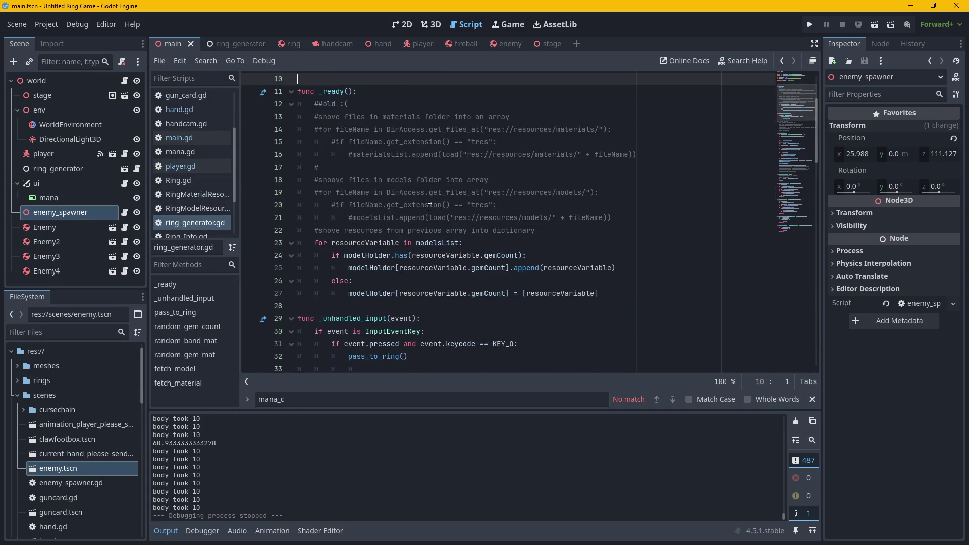
scroll(444, 209, "down", 4)
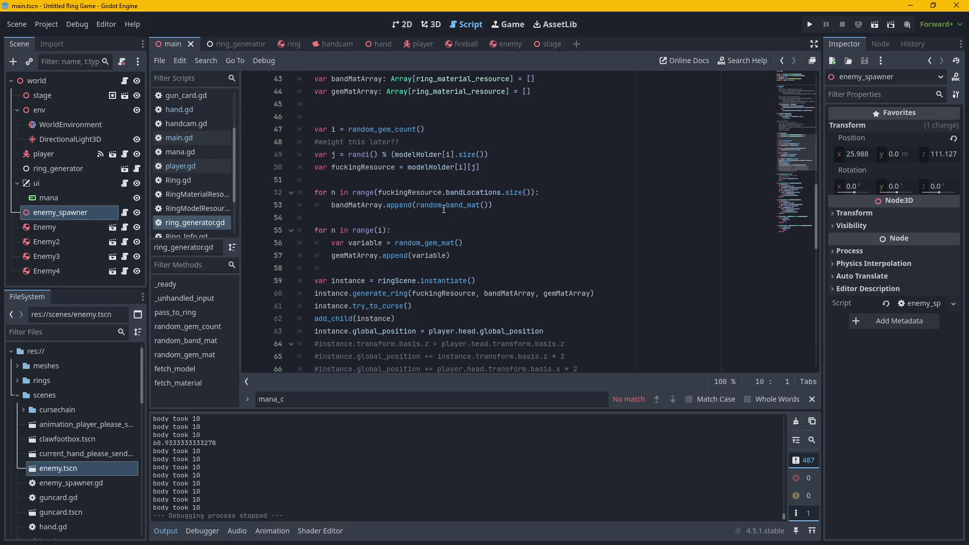
mouse_move(792, 162)
left_mouse_down()
mouse_move(805, 238)
mouse_move(803, 125)
left_mouse_up()
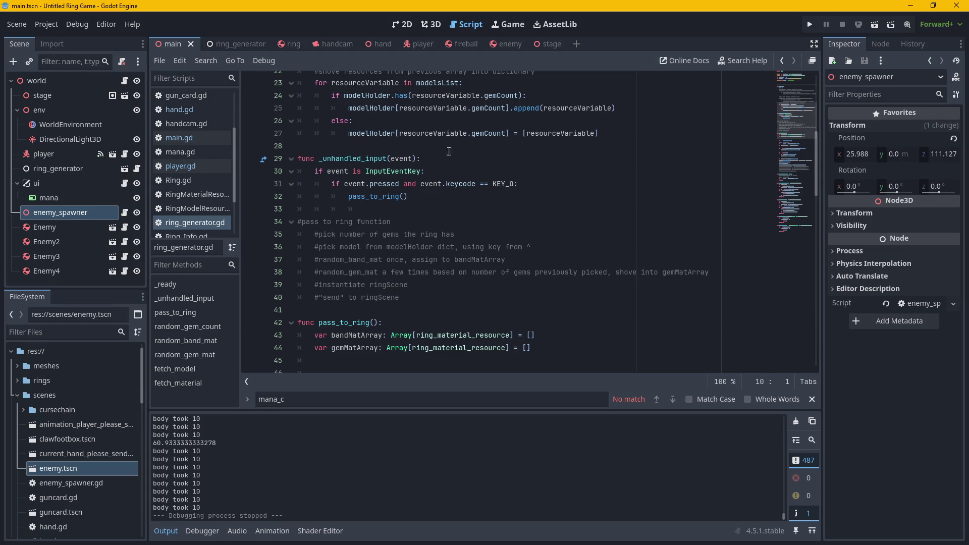
left_click(378, 185)
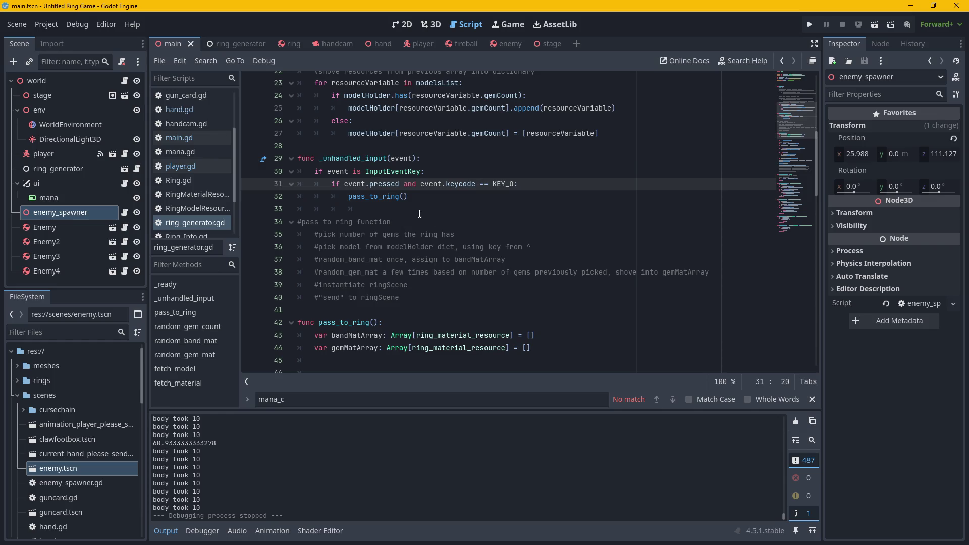
mouse_move(800, 119)
left_mouse_down()
mouse_move(803, 217)
mouse_move(810, 124)
left_mouse_up()
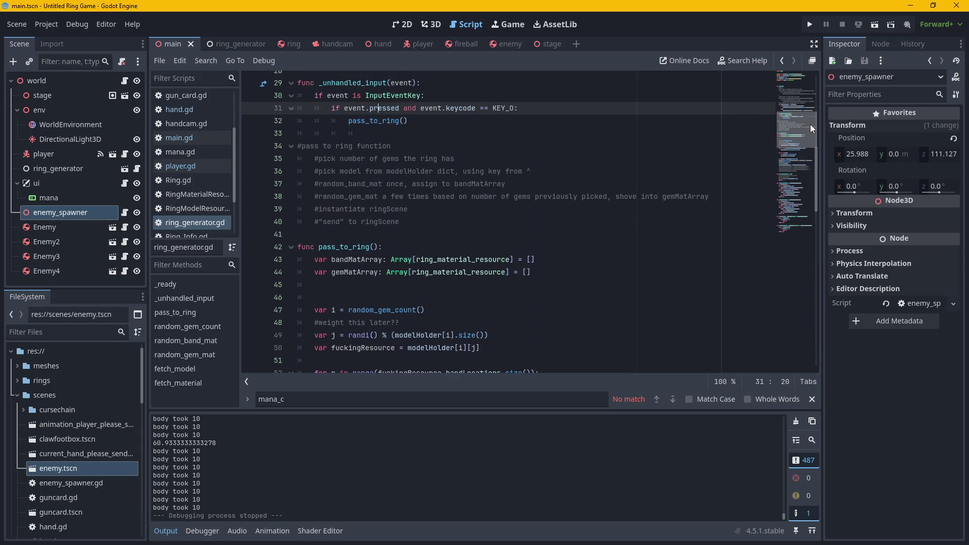
left_click_drag(810, 125, 811, 123)
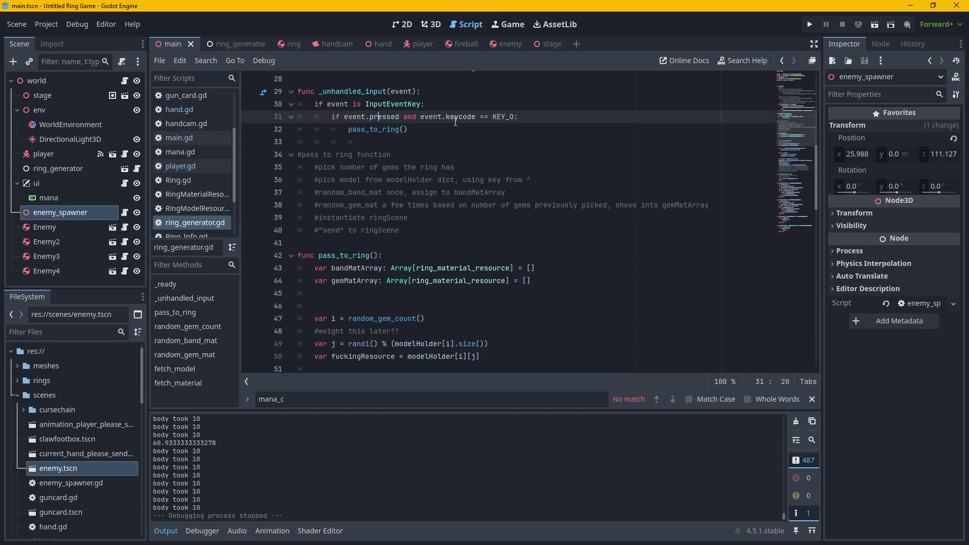
mouse_move(456, 120)
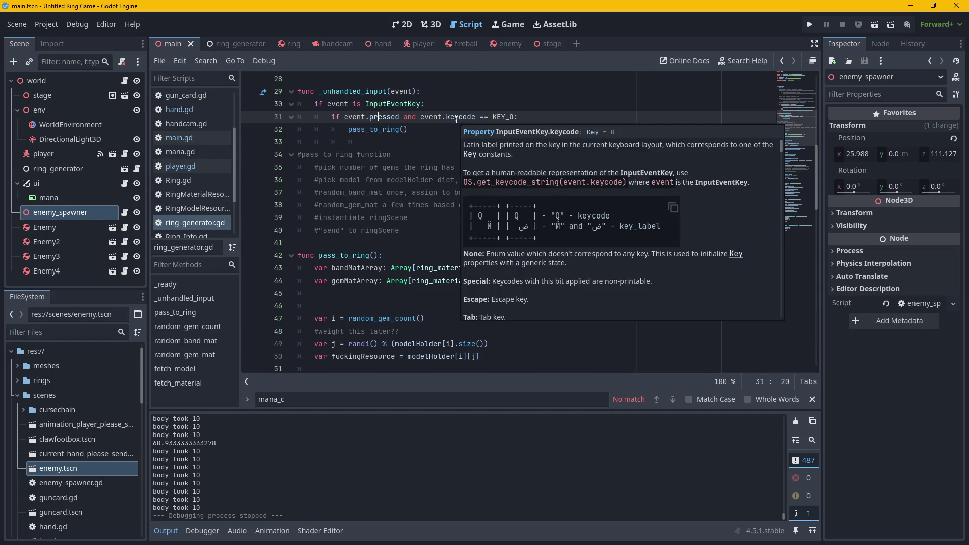
left_click(425, 125)
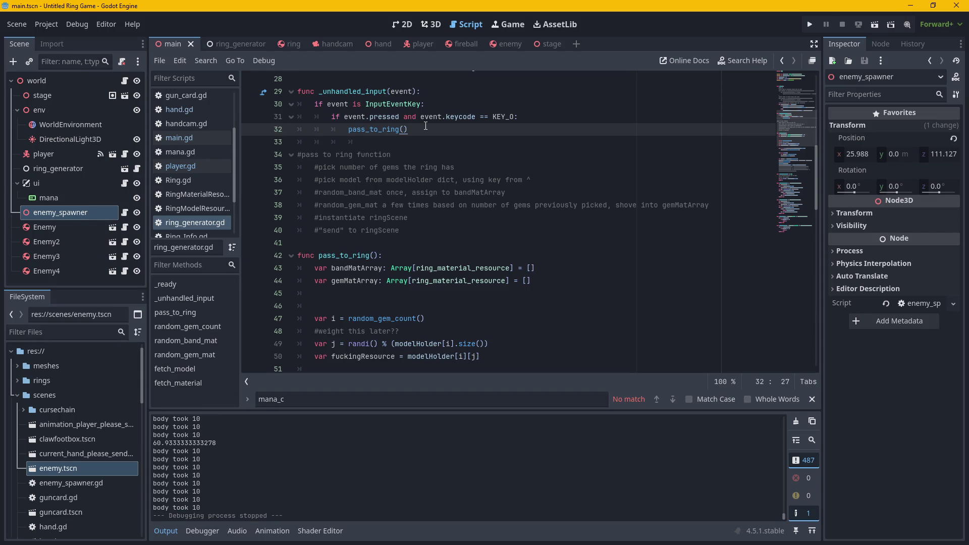
left_click(205, 180)
scroll(764, 126, "up", 6)
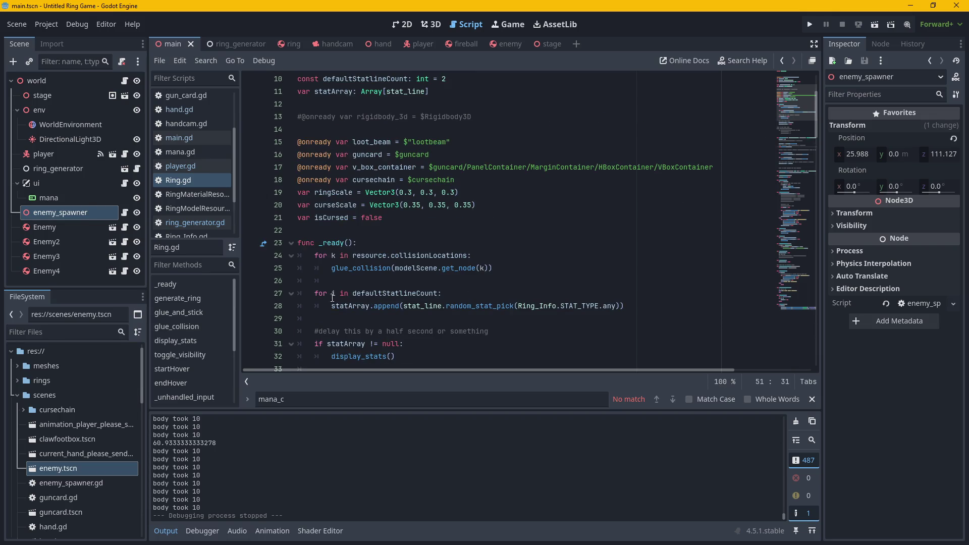
Revisit main.gd and Ring.gd before returning to ring_generator.gd.
scroll(360, 303, "down", 1)
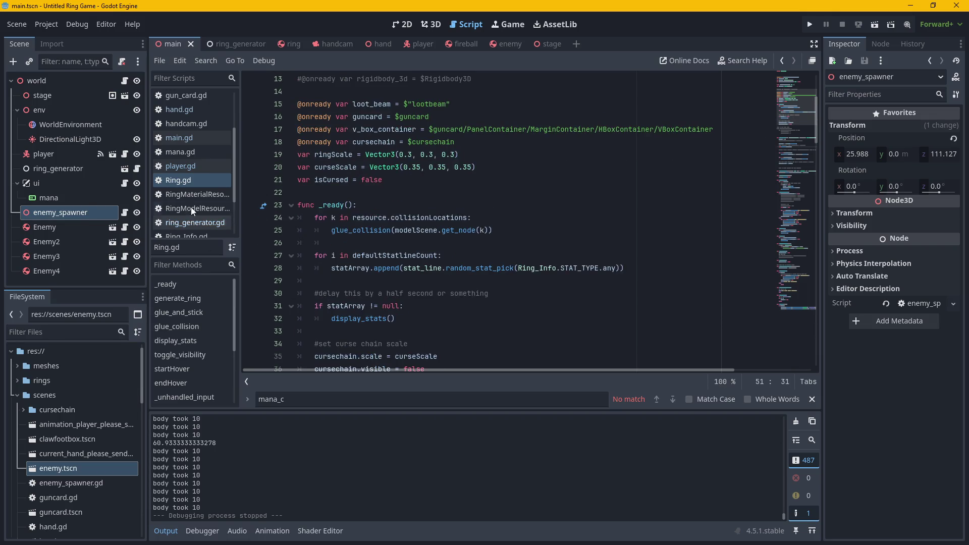
left_click(190, 139)
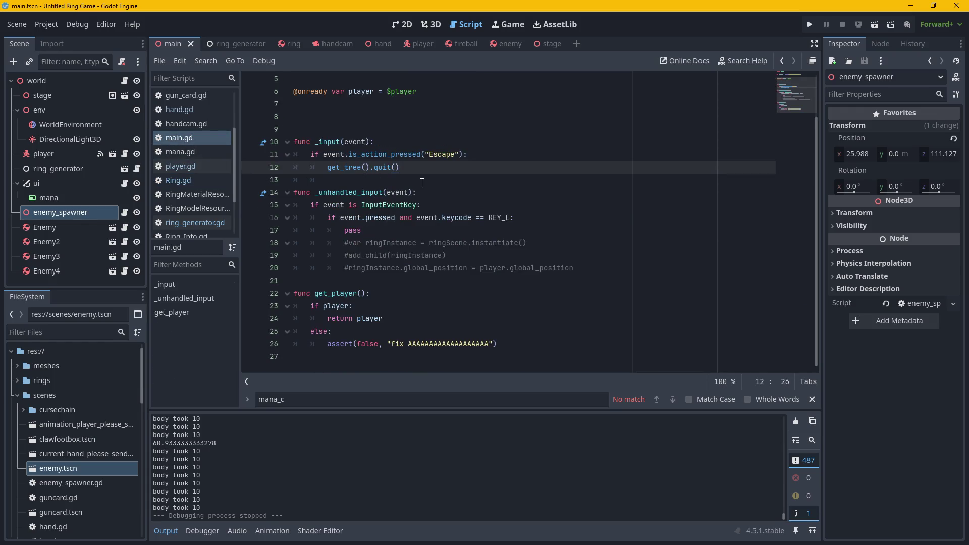
left_click(186, 182)
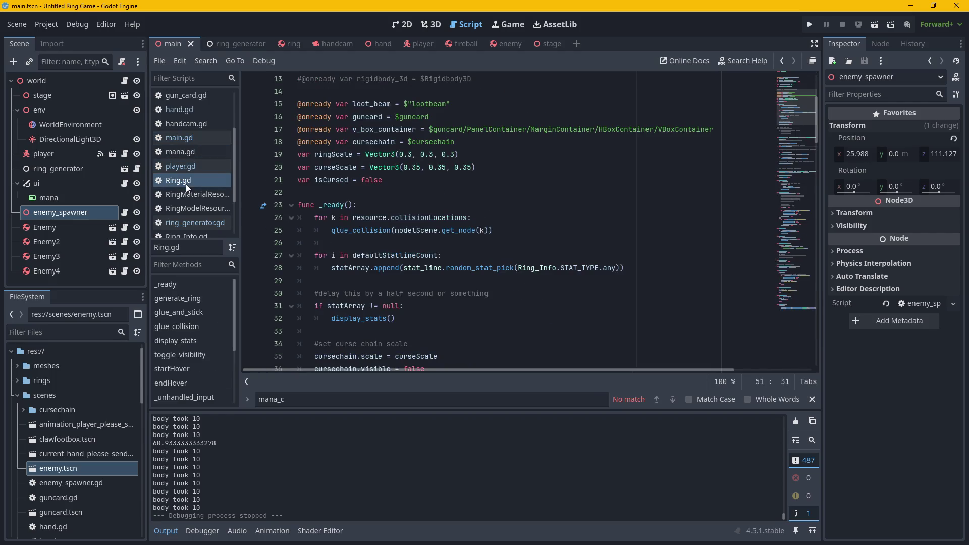
left_click(192, 222)
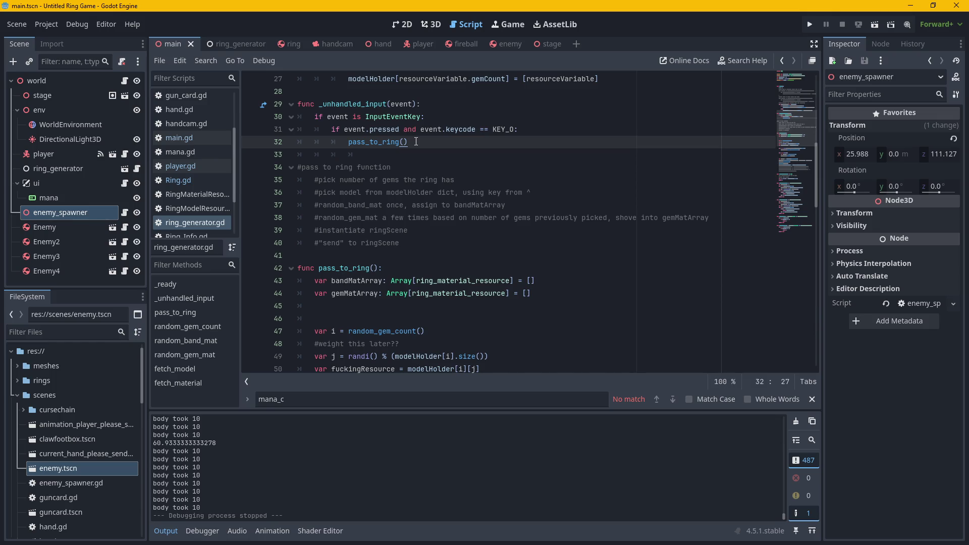
scroll(416, 142, "down", 2)
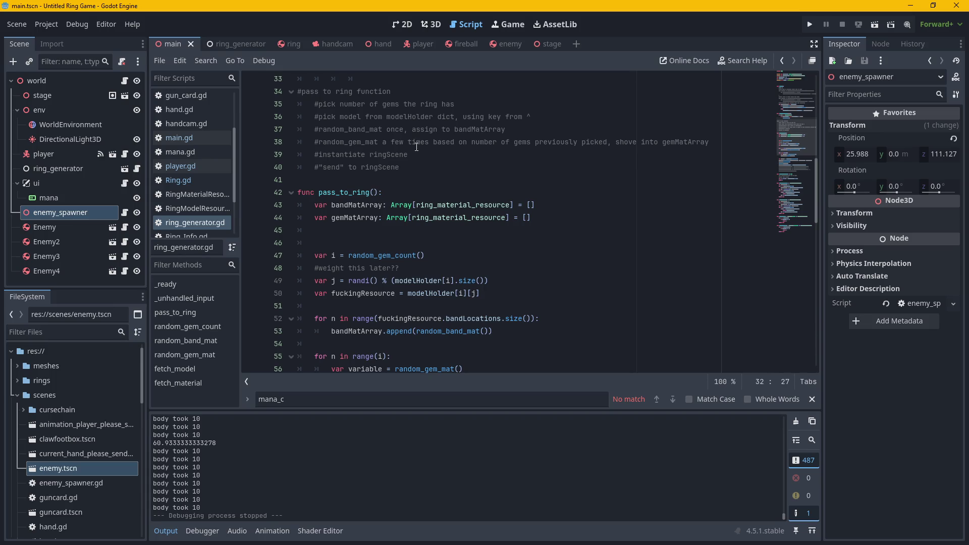
scroll(417, 148, "down", 1)
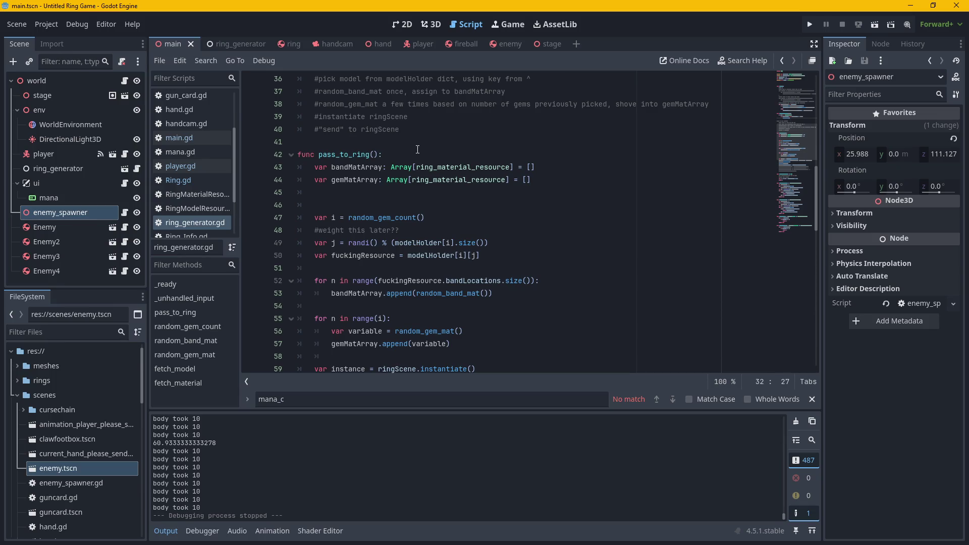
scroll(418, 149, "up", 3)
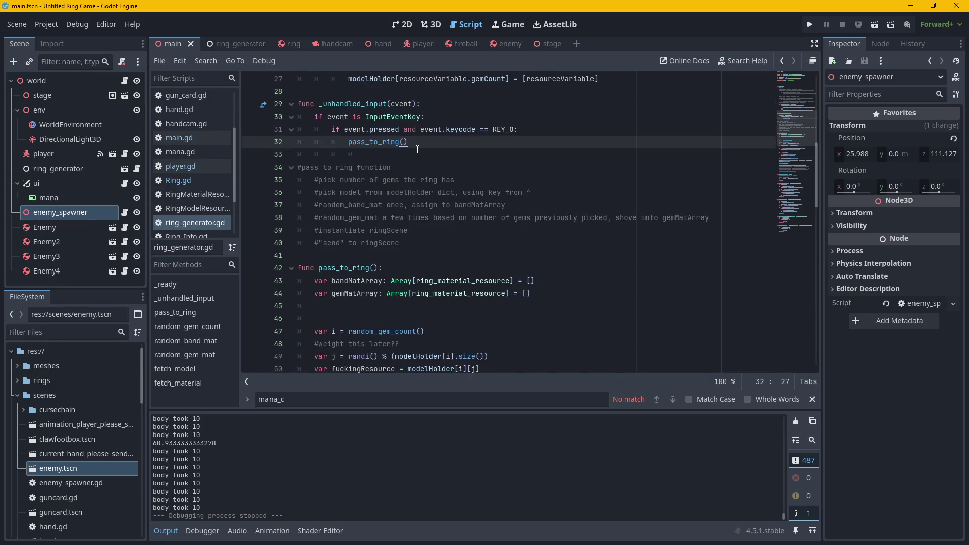
left_click_drag(409, 142, 348, 143)
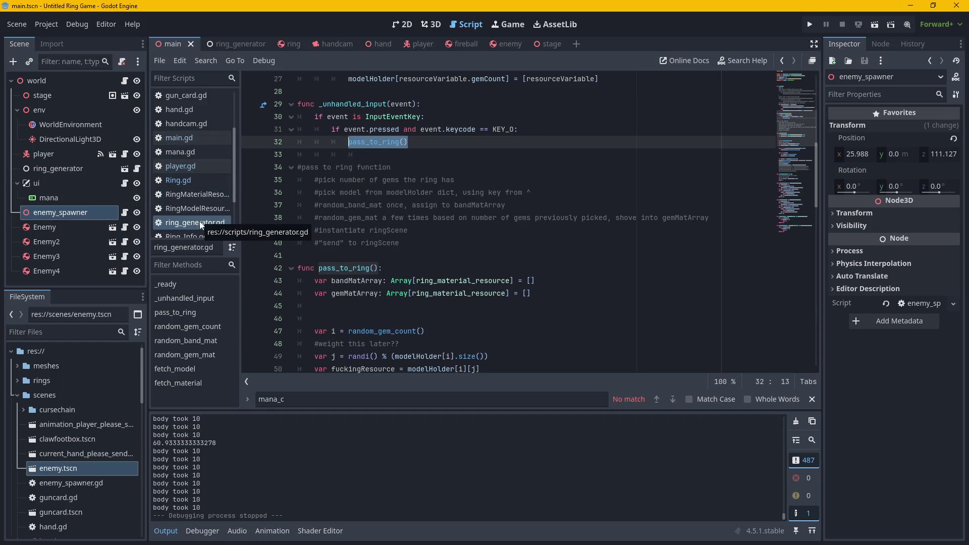
left_click(408, 145)
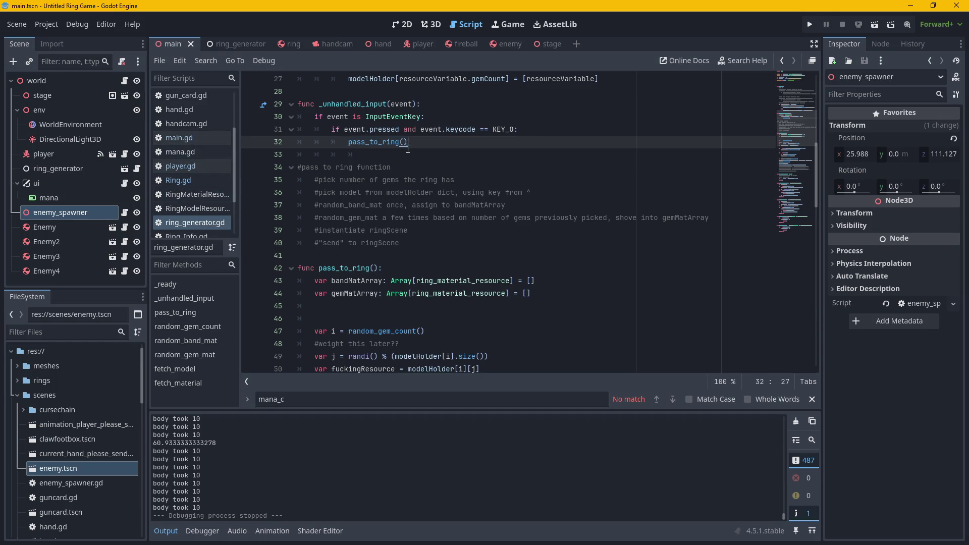
left_click_drag(418, 143, 349, 143)
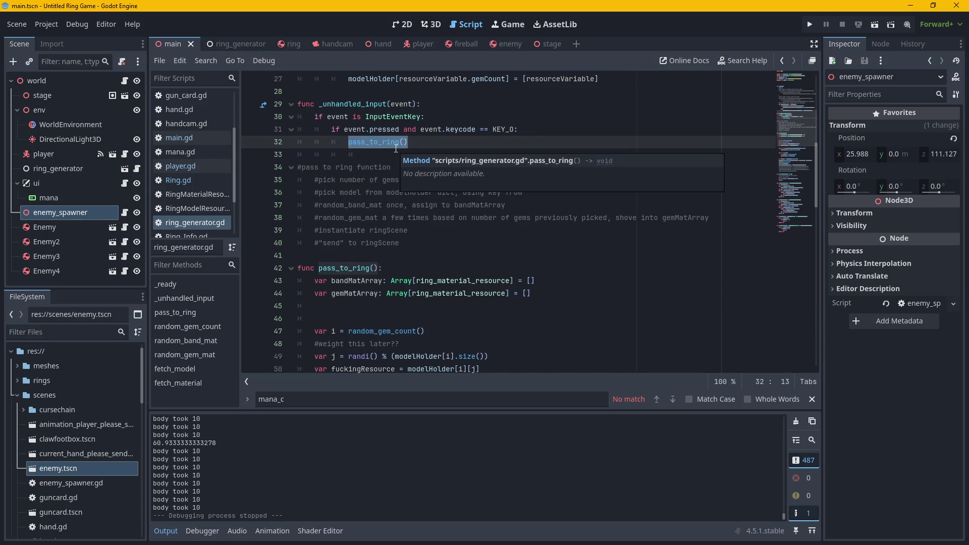
left_click(415, 146)
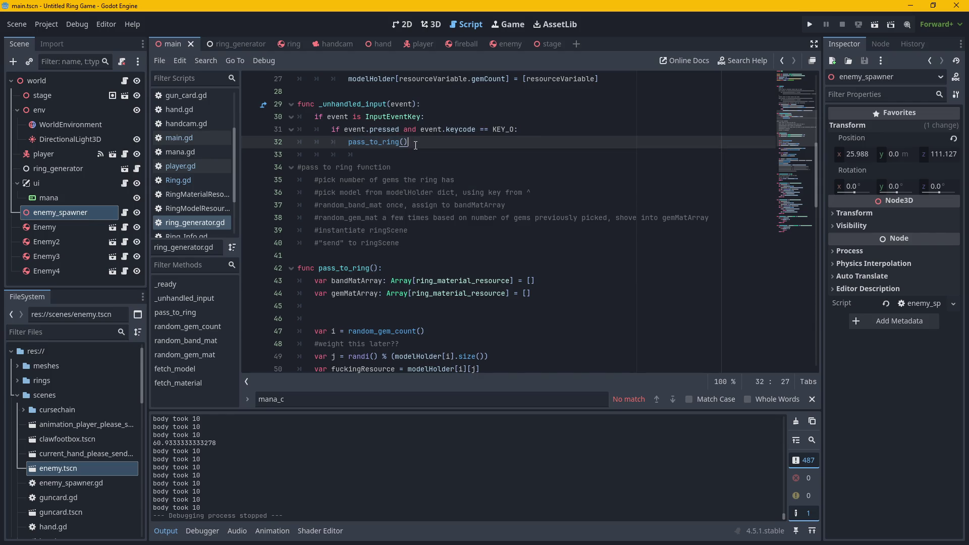
scroll(450, 201, "down", 2)
scroll(447, 199, "up", 3)
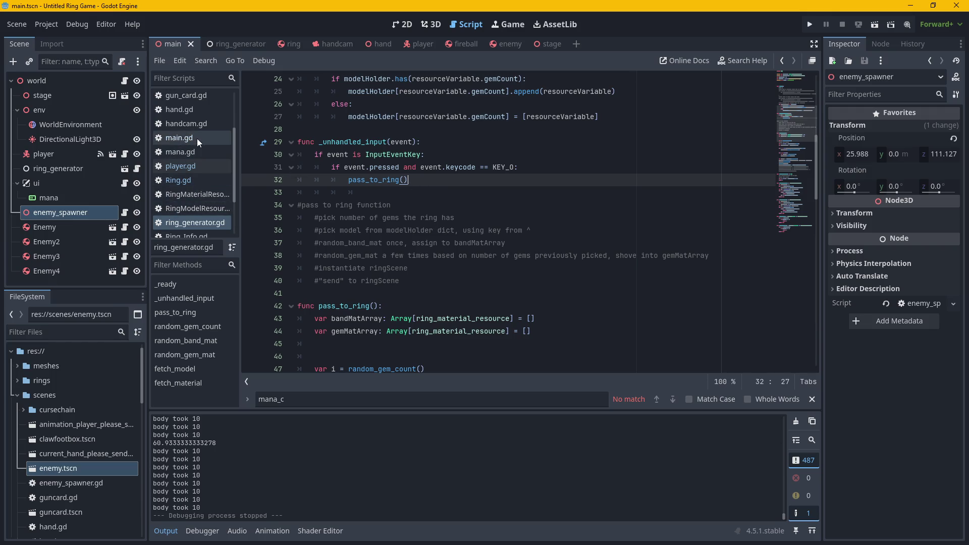
left_click(501, 48)
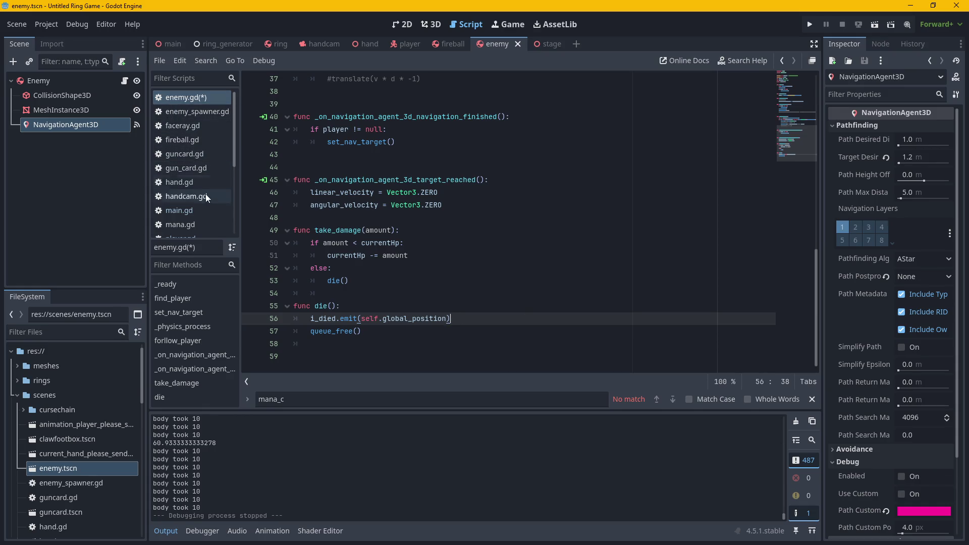
Skim enemy_spawner.gd, enemy.gd and ring_generator.gd, then return to the main scene.
scroll(201, 204, "down", 3)
scroll(201, 204, "up", 3)
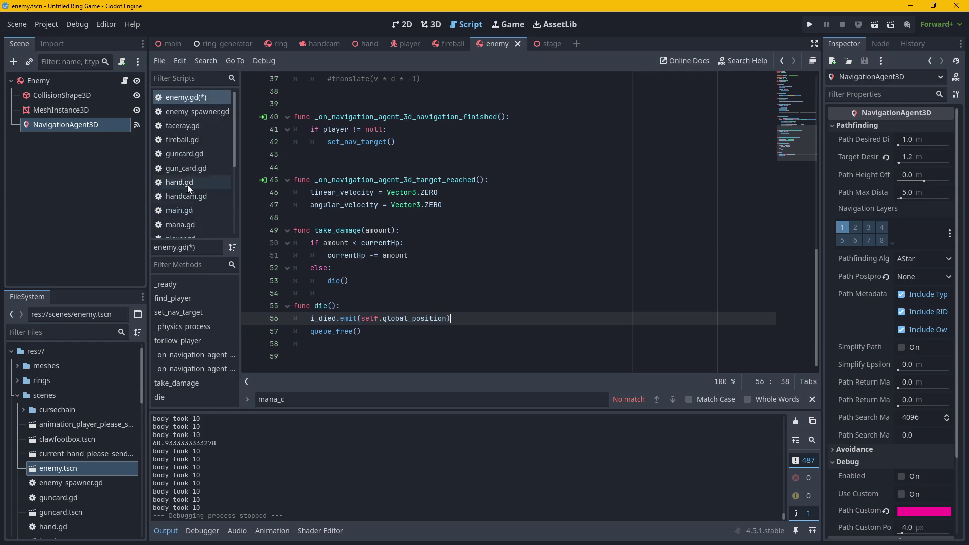
left_click(187, 113)
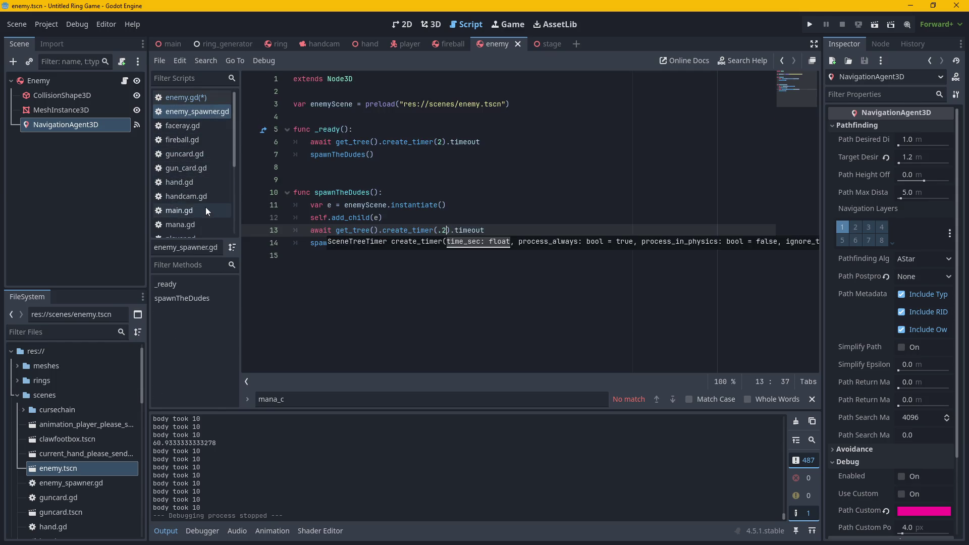
scroll(205, 207, "down", 2)
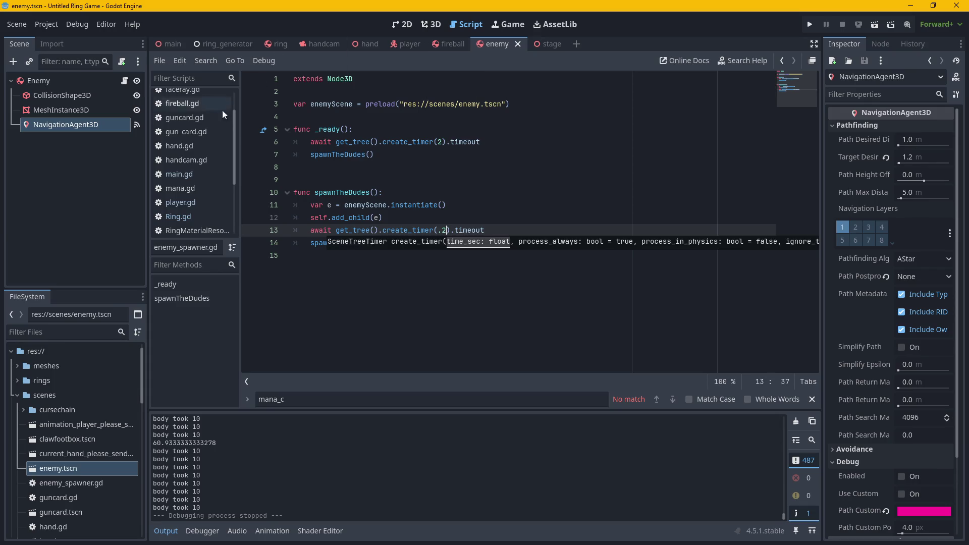
scroll(207, 113, "up", 2)
left_click(189, 98)
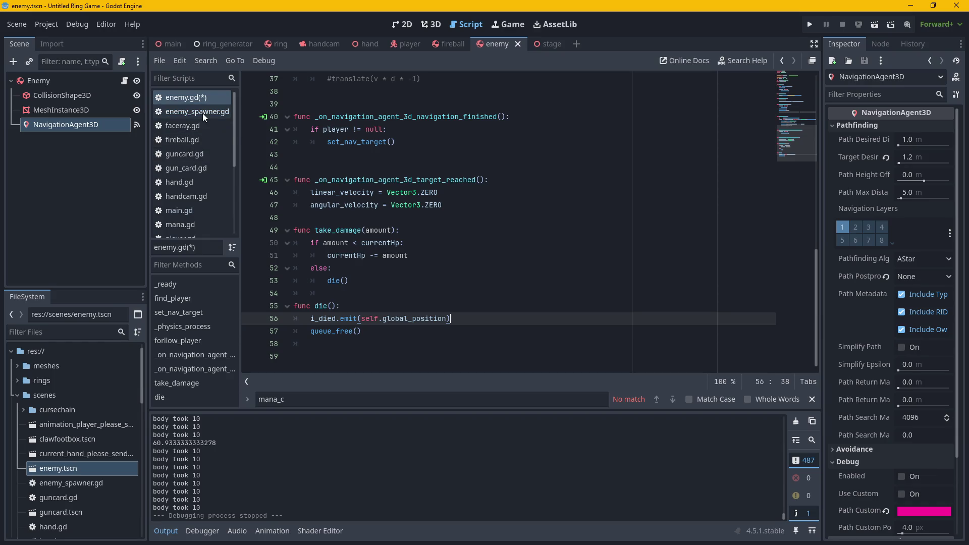
scroll(194, 212, "down", 3)
scroll(196, 223, "down", 2)
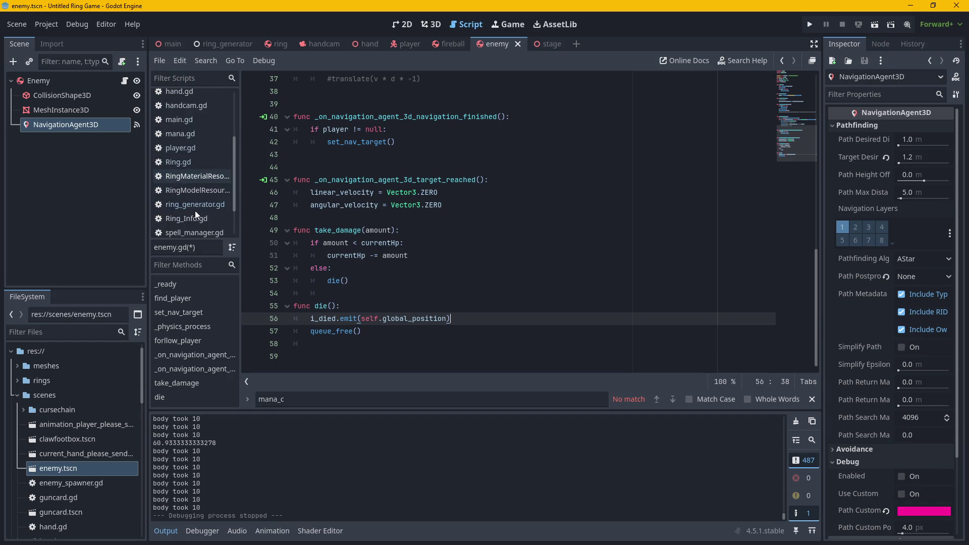
left_click(202, 202)
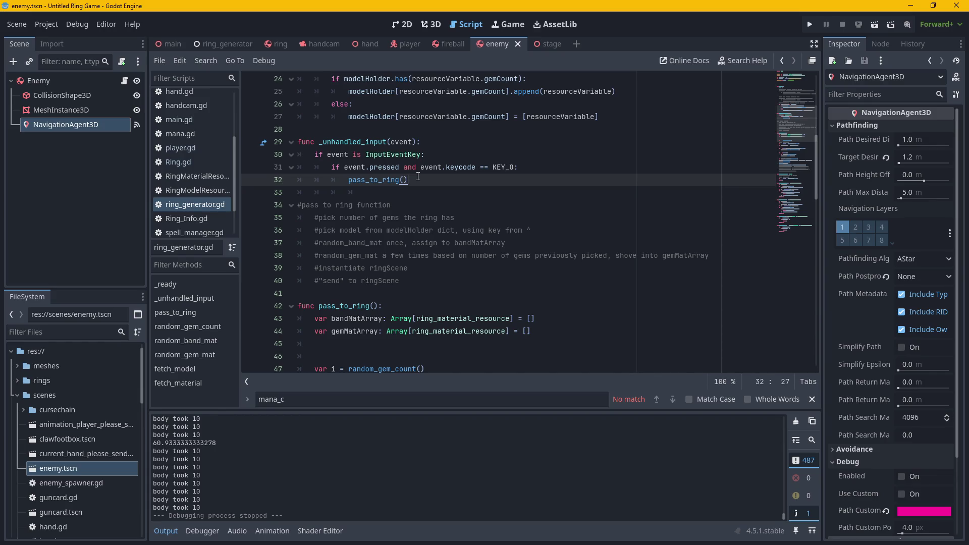
left_click(170, 44)
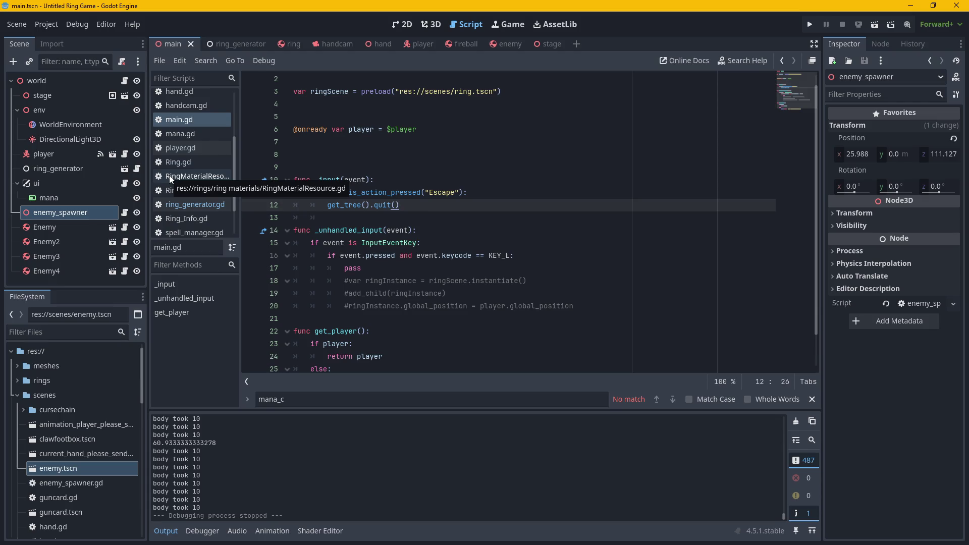
Open enemy_spawner's script, select add_child(e) on line 12, then show ring_generator's properties.
left_click(124, 213)
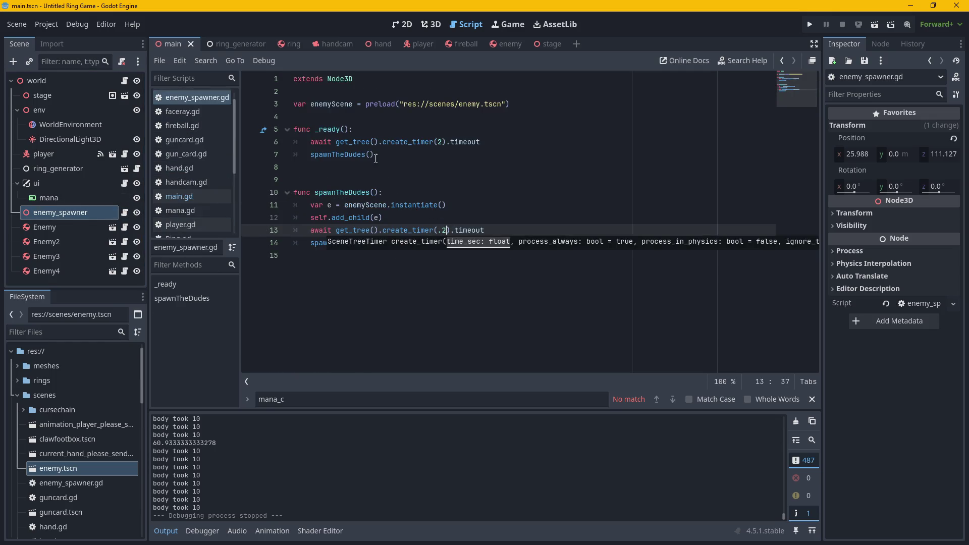
left_click(394, 161)
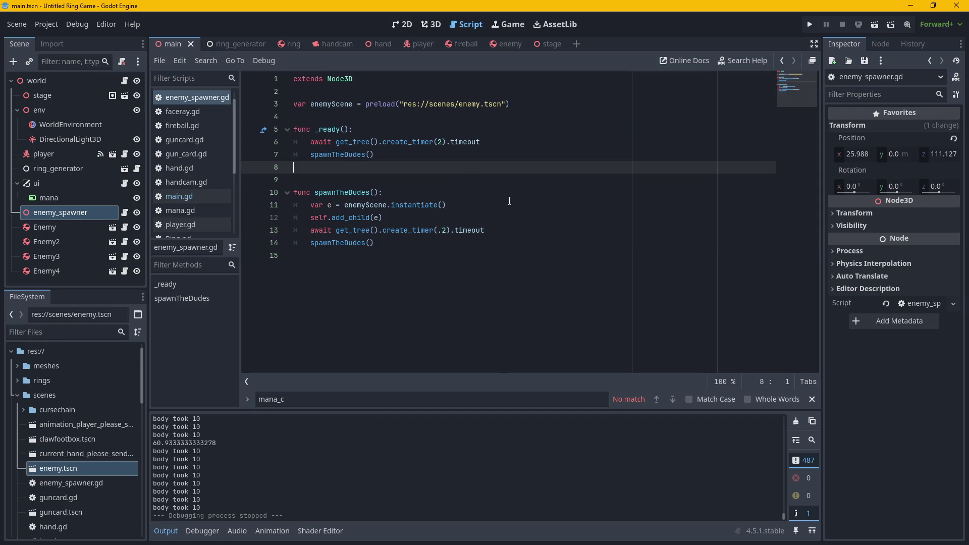
left_click_drag(402, 217, 332, 217)
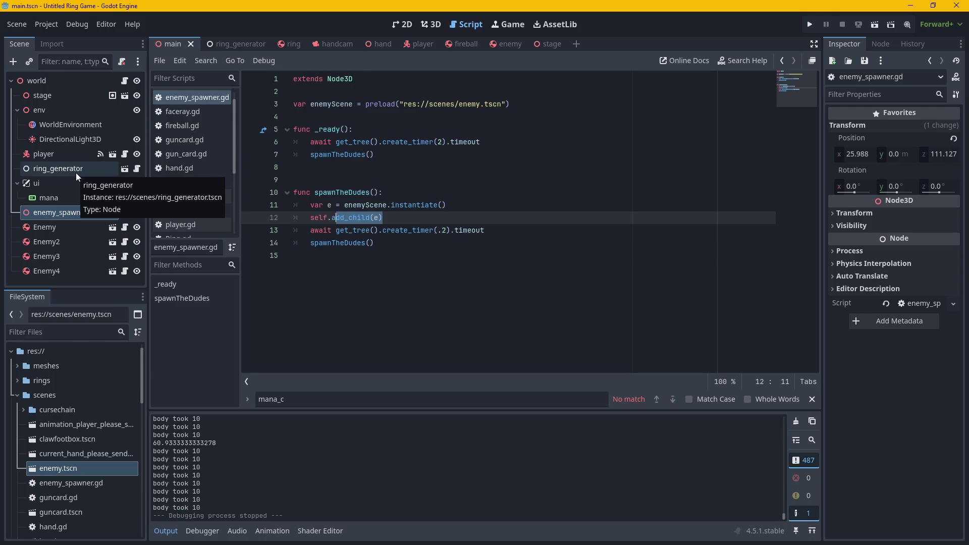
scroll(198, 214, "down", 3)
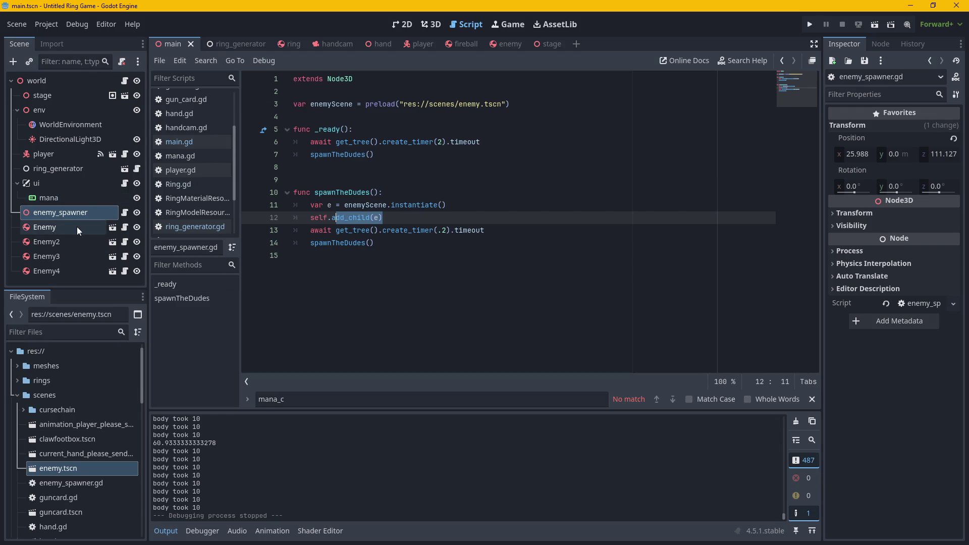
left_click(55, 169)
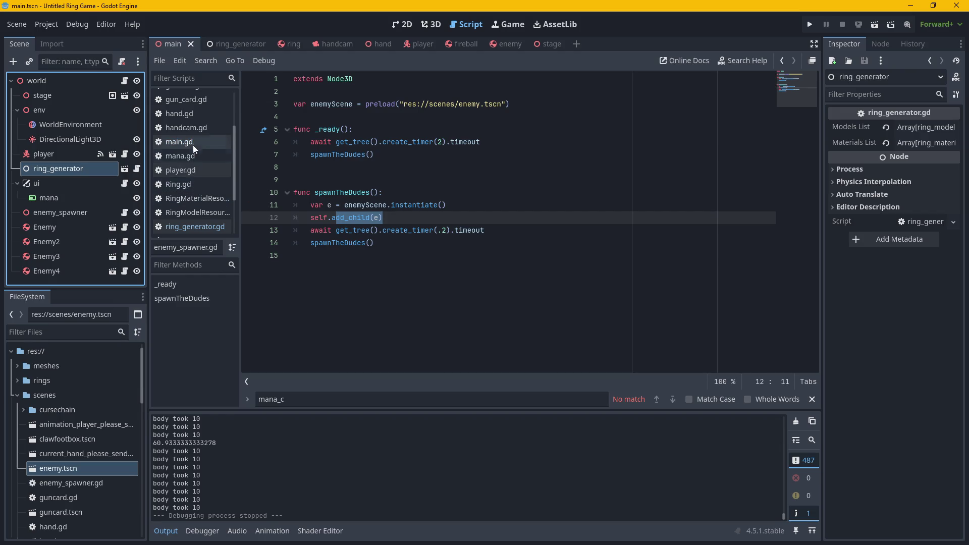
Cancel a rename of ring_generator, then clear and close the leftover mana_c search.
double_click(90, 170)
key("Return")
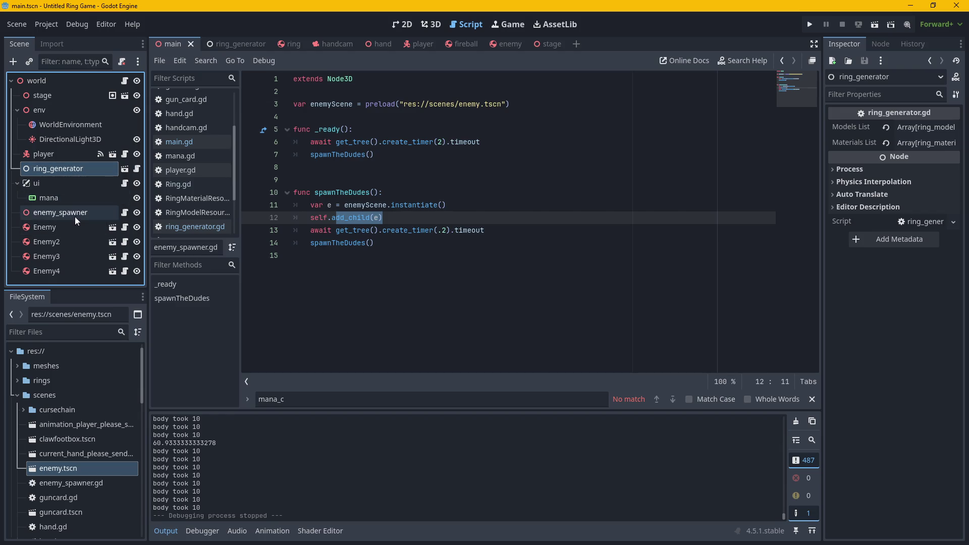
left_click(476, 217)
left_click(476, 230)
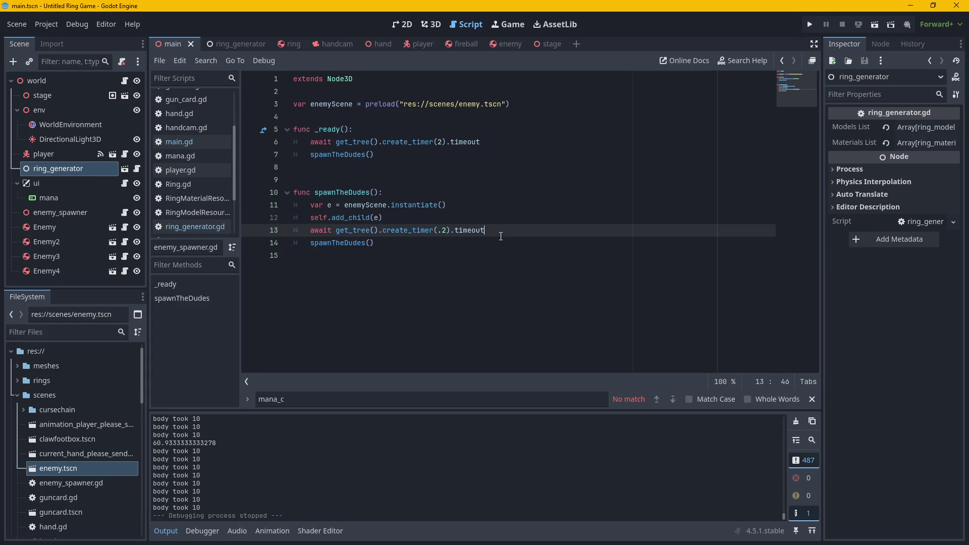
left_click(475, 246)
key("ctrl+f")
key("BackSpace")
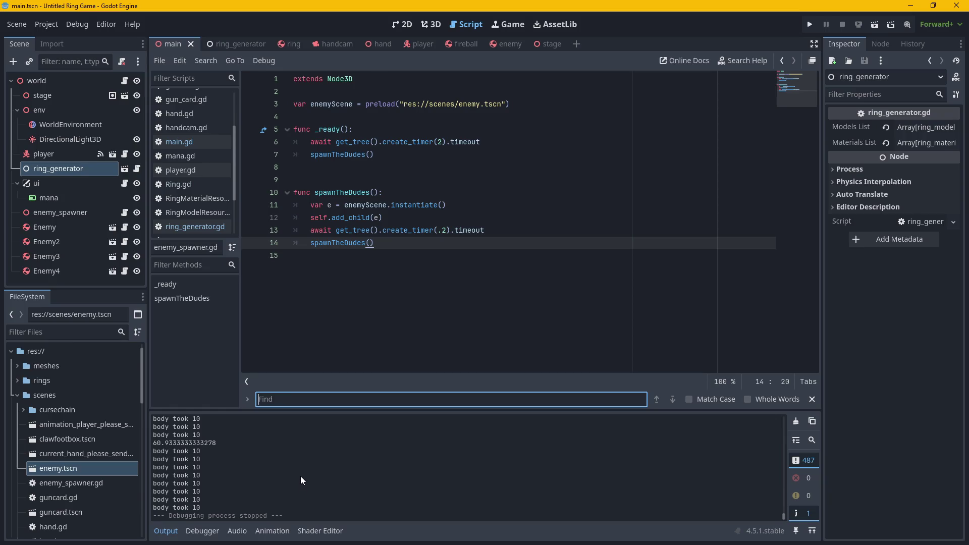
left_click(812, 399)
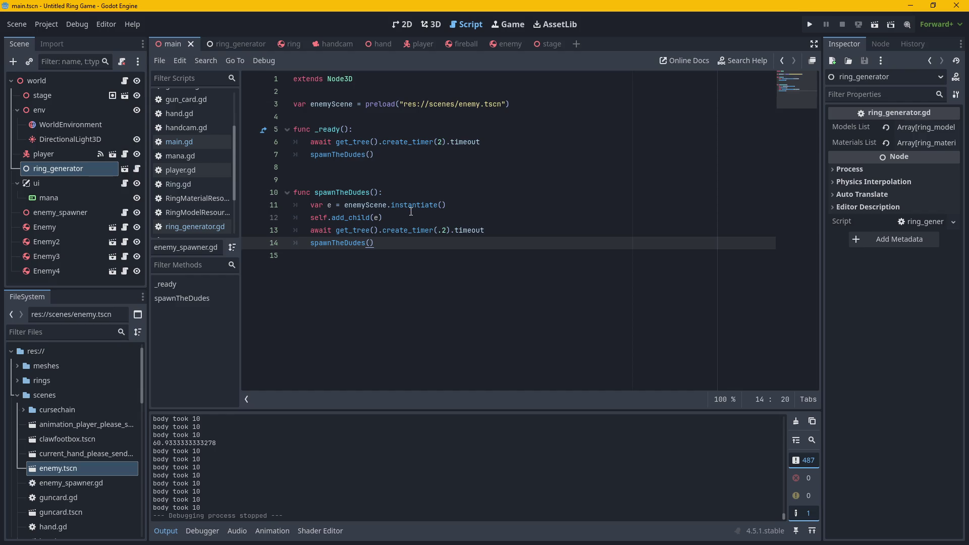
Flip between main.gd and player.gd, then bring up enemy.gd to review die().
left_click(189, 143)
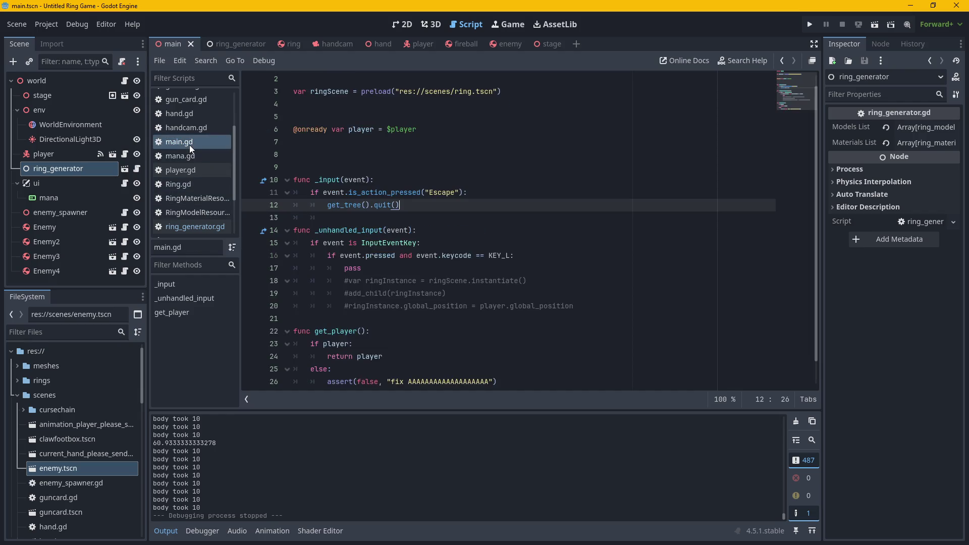
left_click(205, 169)
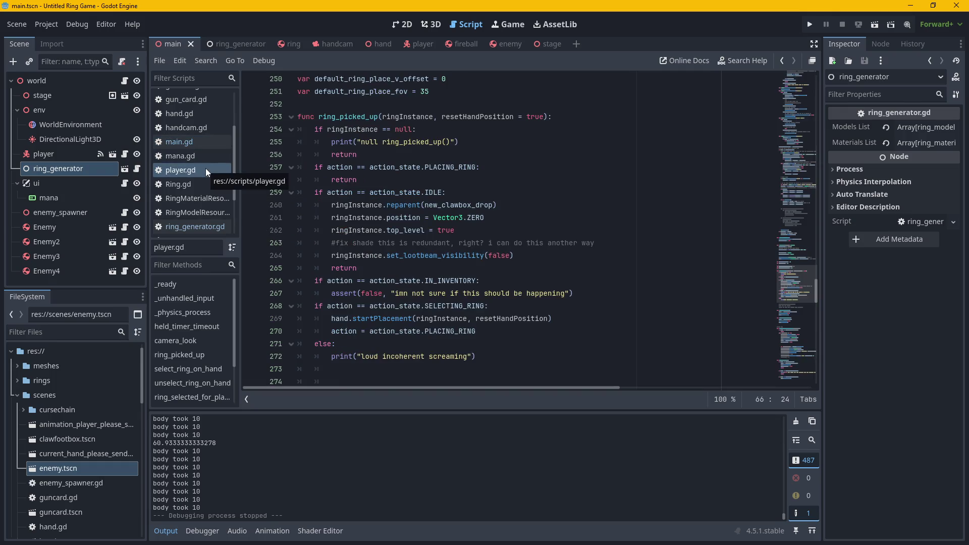
left_click(191, 143)
scroll(211, 187, "up", 3)
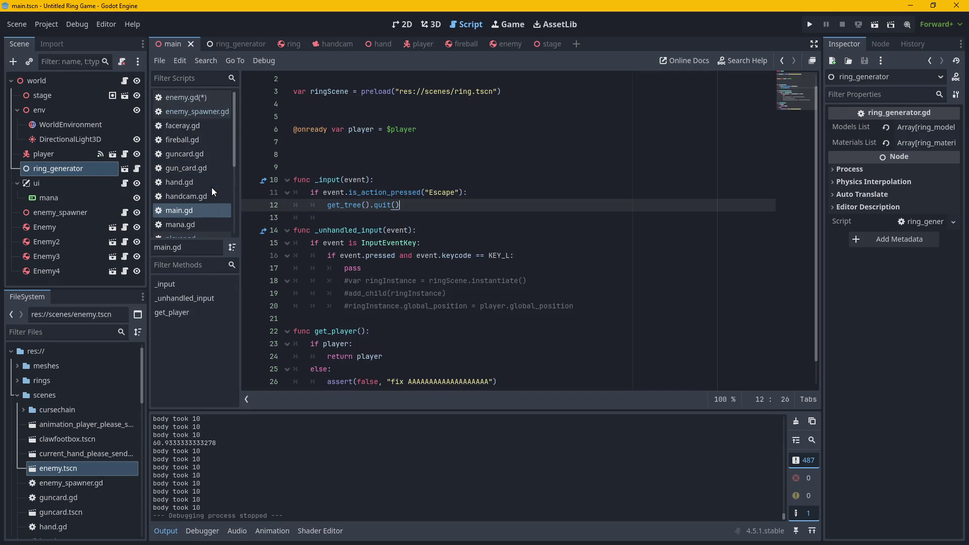
left_click(192, 96)
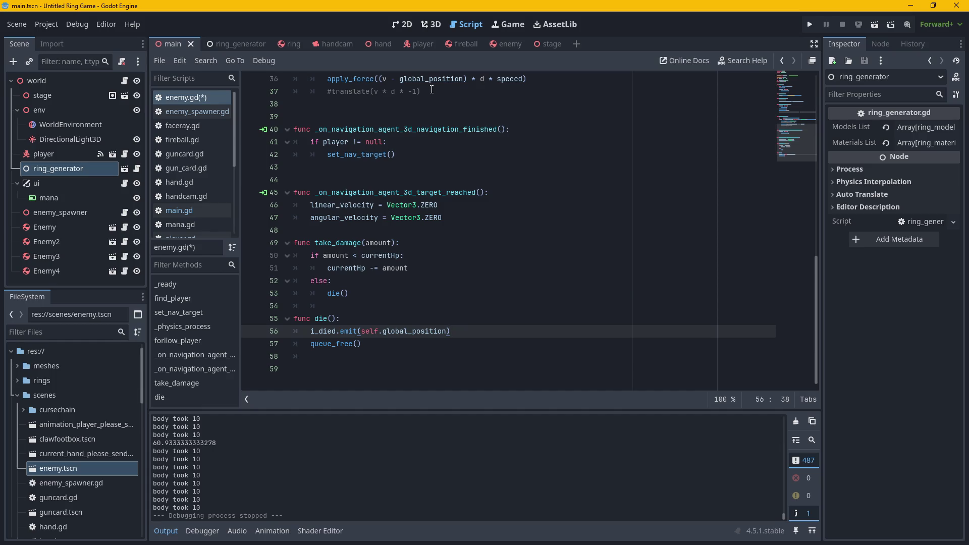
Scroll up in enemy.gd and step the caret through _ready's lines 10–15.
scroll(467, 181, "up", 6)
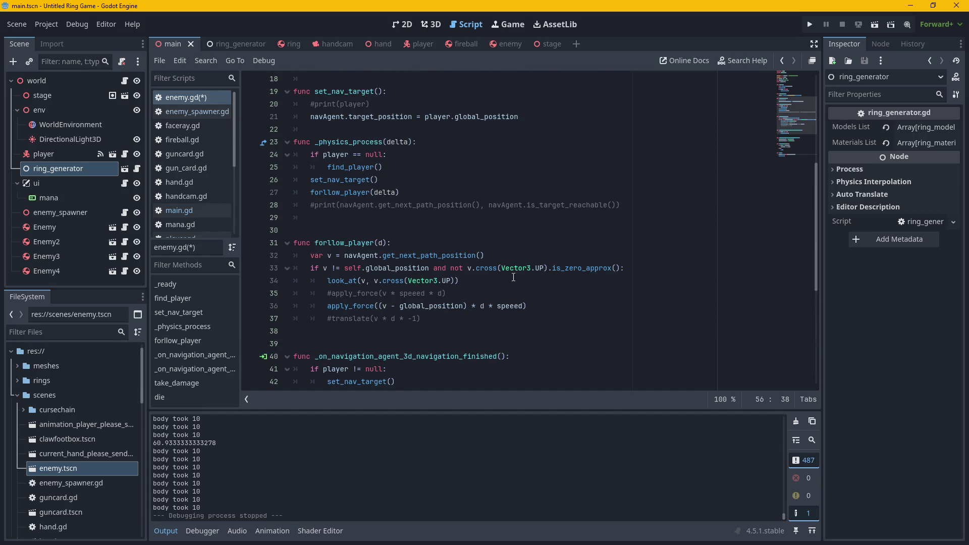
scroll(533, 321, "up", 3)
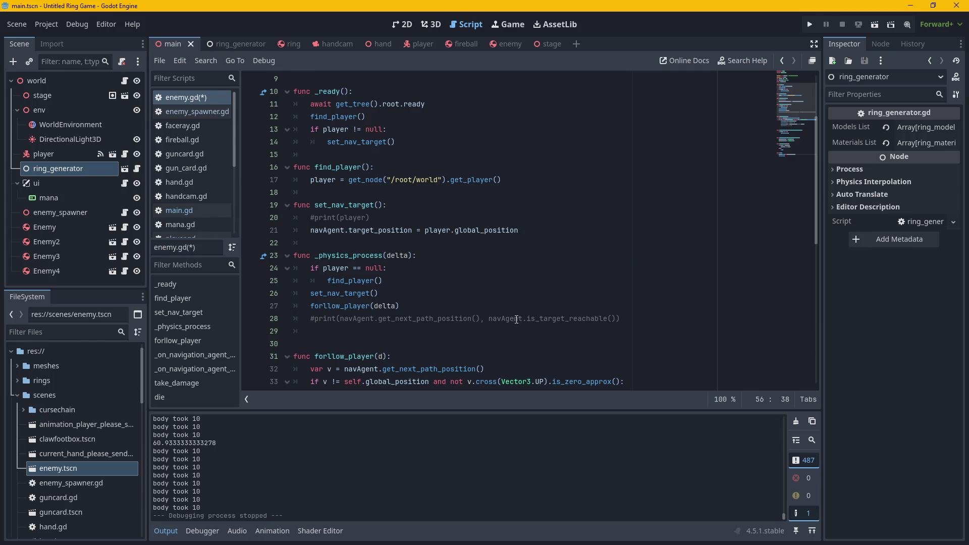
scroll(426, 295, "up", 3)
left_click(452, 205)
left_click(454, 192)
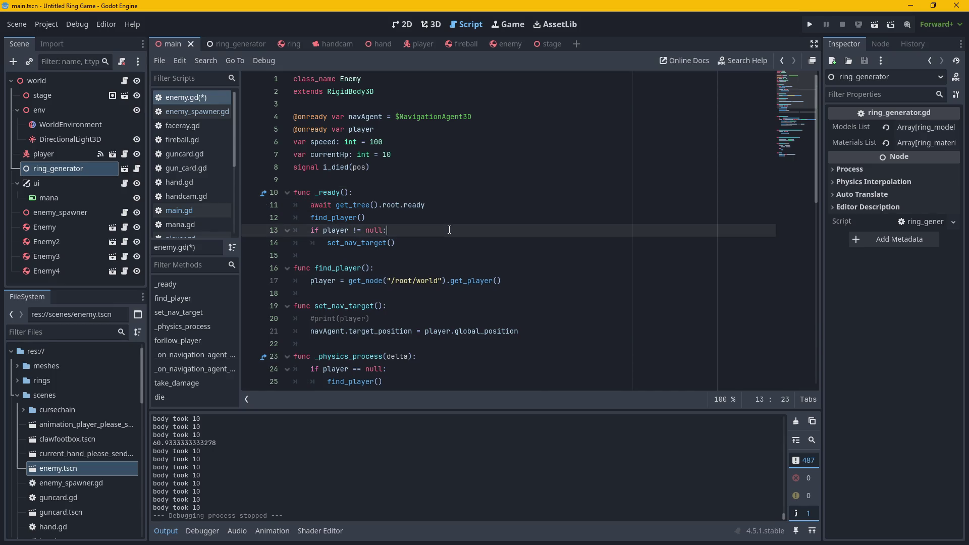
left_click(447, 247)
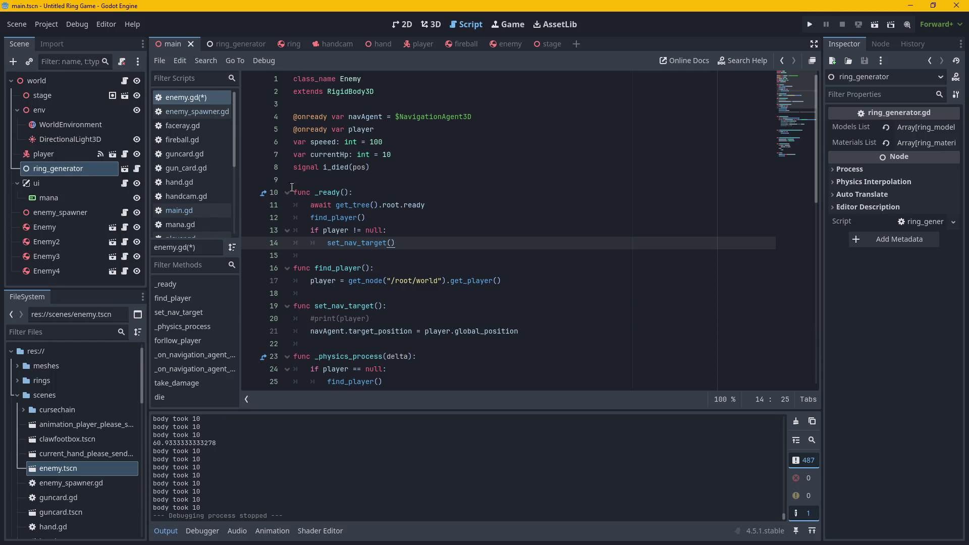
left_click(405, 252)
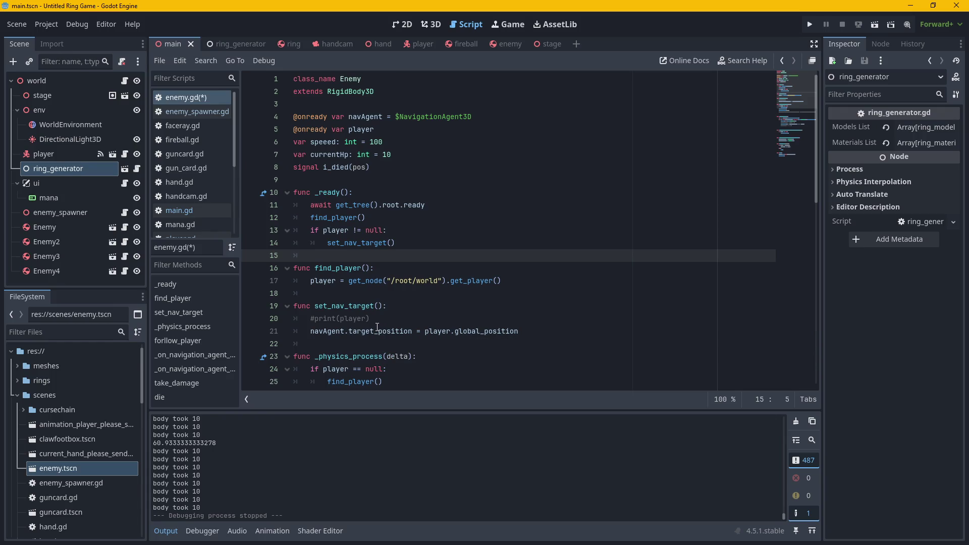
Dismiss the documentation tooltip and revisit the find_player() call and the await on line 11.
mouse_move(376, 327)
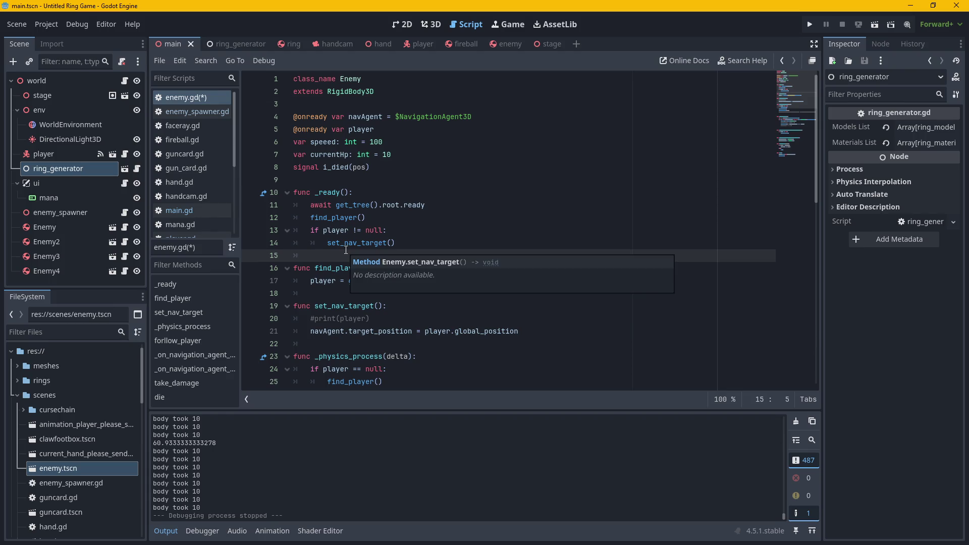
left_click(370, 243)
left_click(403, 219)
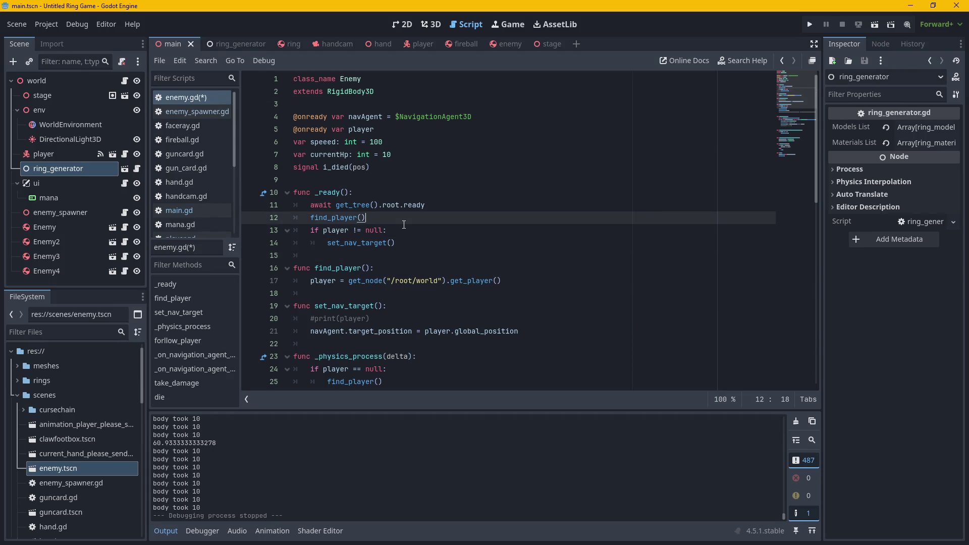
left_click(443, 207)
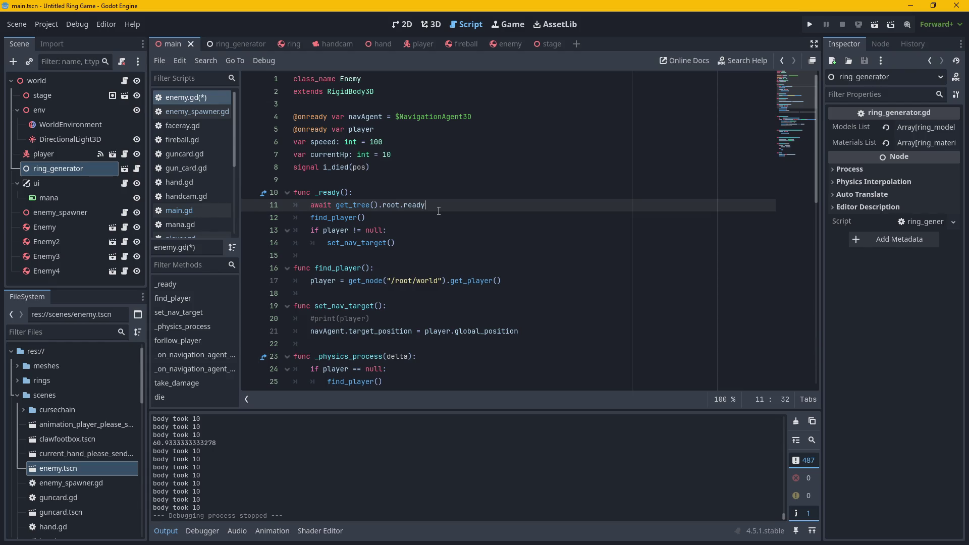
mouse_move(423, 211)
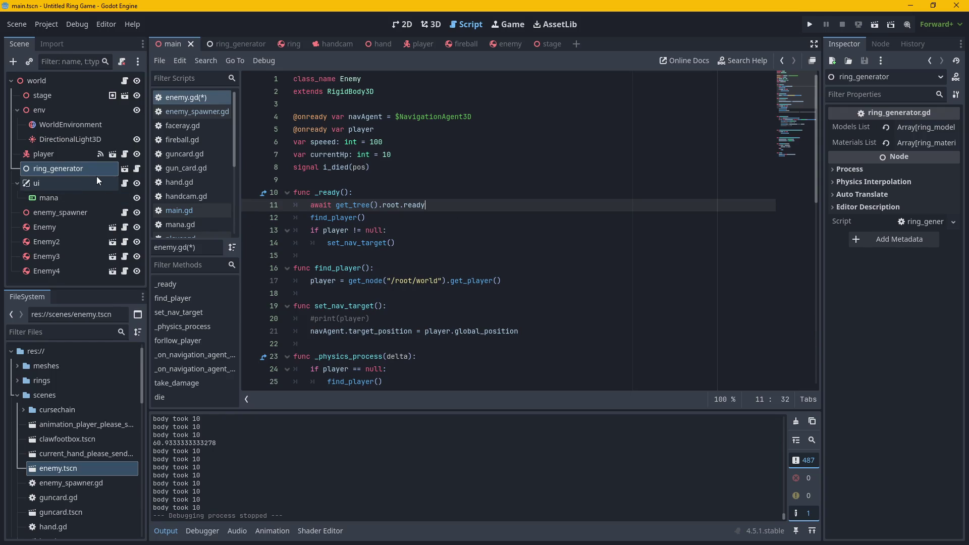
Review lines 14–15 and the null check in enemy.gd, then start a new empty scene.
left_click(416, 251)
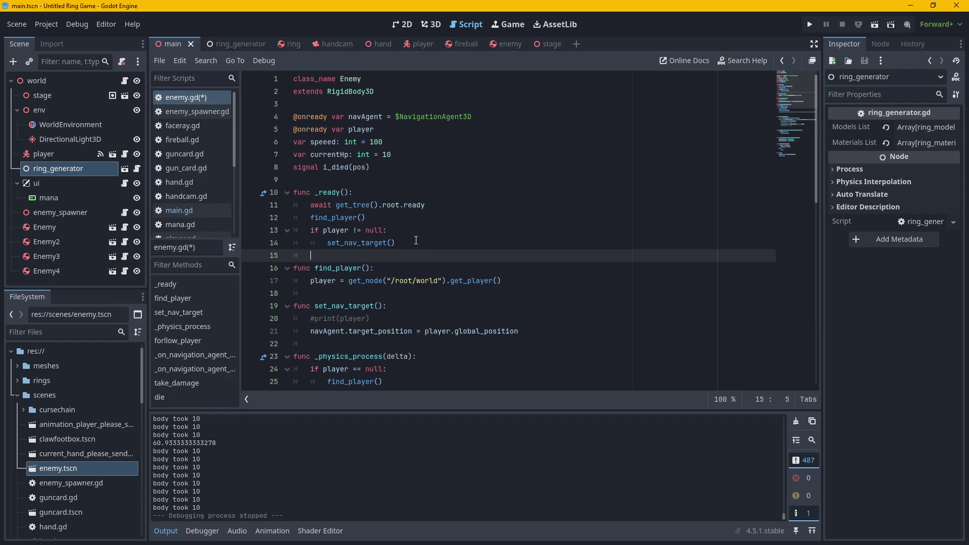
left_click(415, 243)
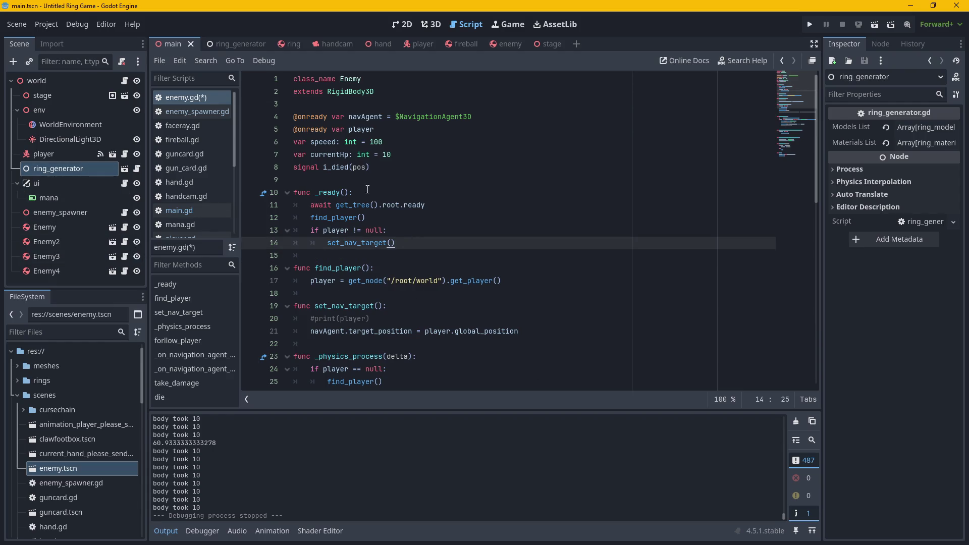
left_click(408, 227)
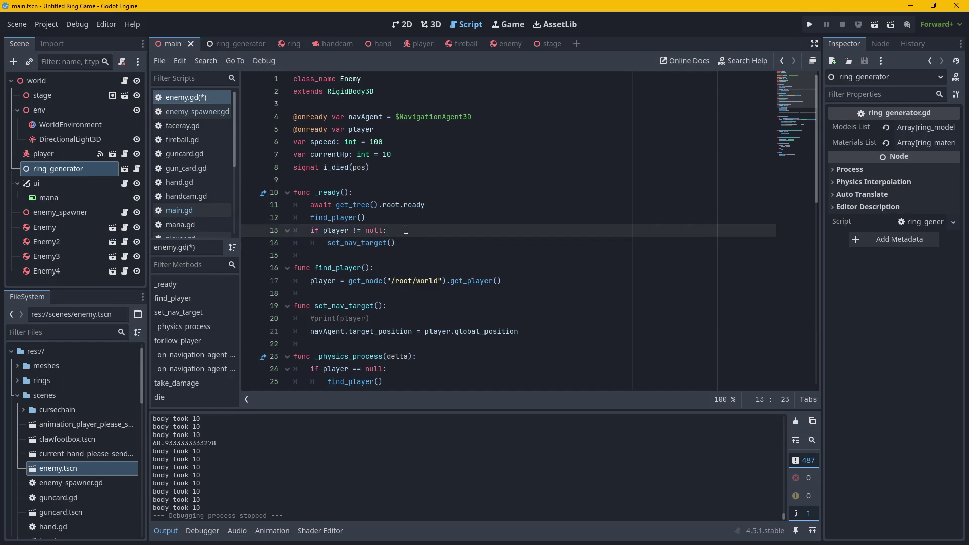
left_click(428, 242)
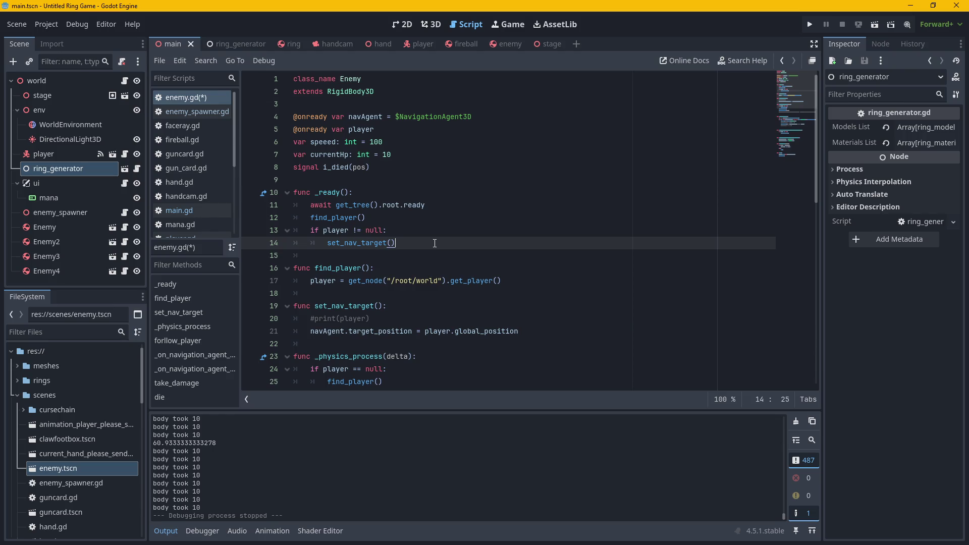
scroll(434, 243, "down", 1)
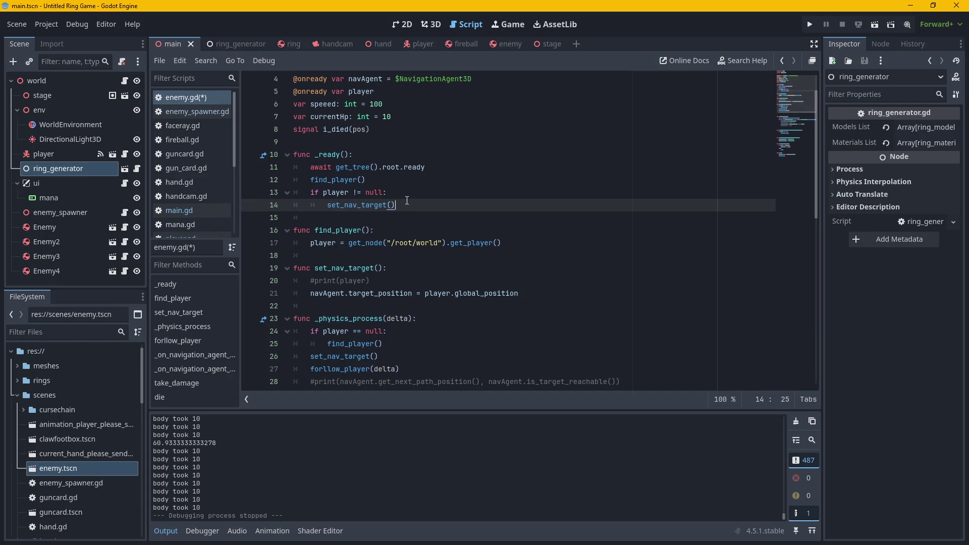
left_click(576, 44)
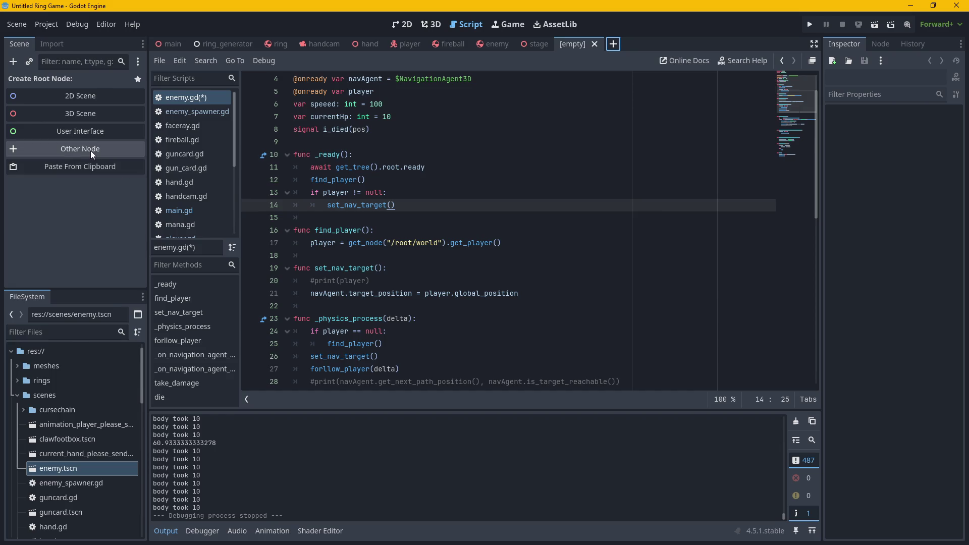
Close the empty scene tab to return to stage.tscn.
left_click(596, 44)
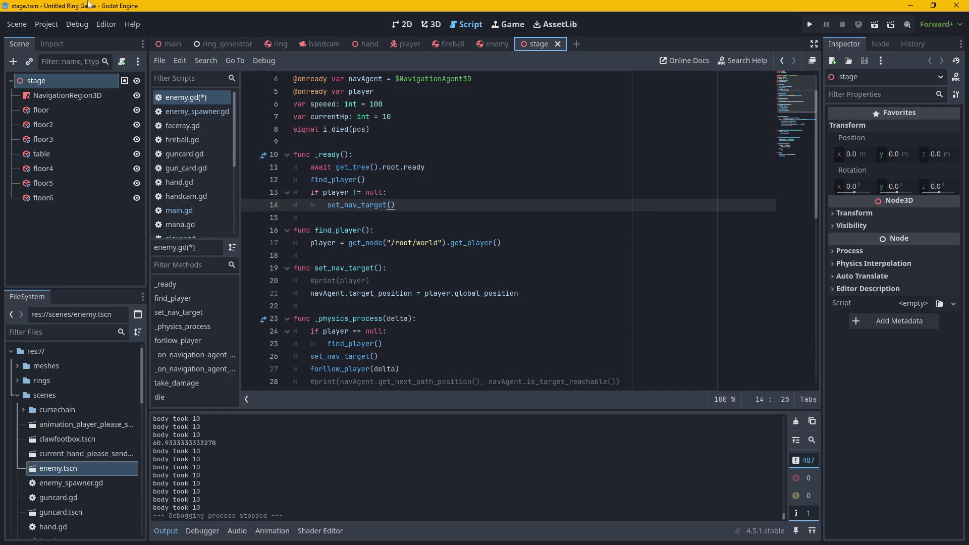
left_click(17, 24)
left_click(16, 24)
Tidy the FileSystem dock, toggling cursechain and collapsing the scenes folder.
scroll(69, 433, "down", 3)
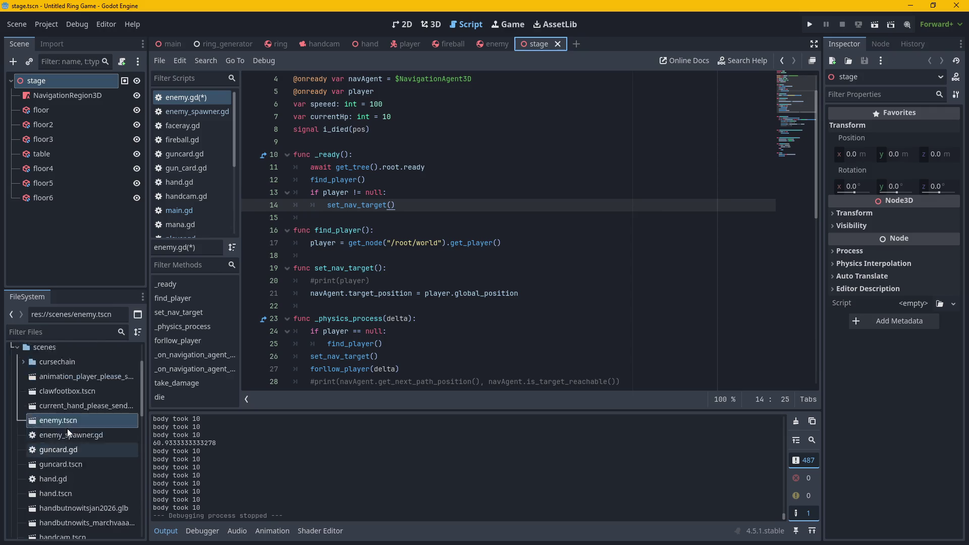
scroll(69, 433, "up", 2)
left_click(20, 385)
left_click(20, 385)
scroll(19, 383, "up", 3)
left_click(18, 408)
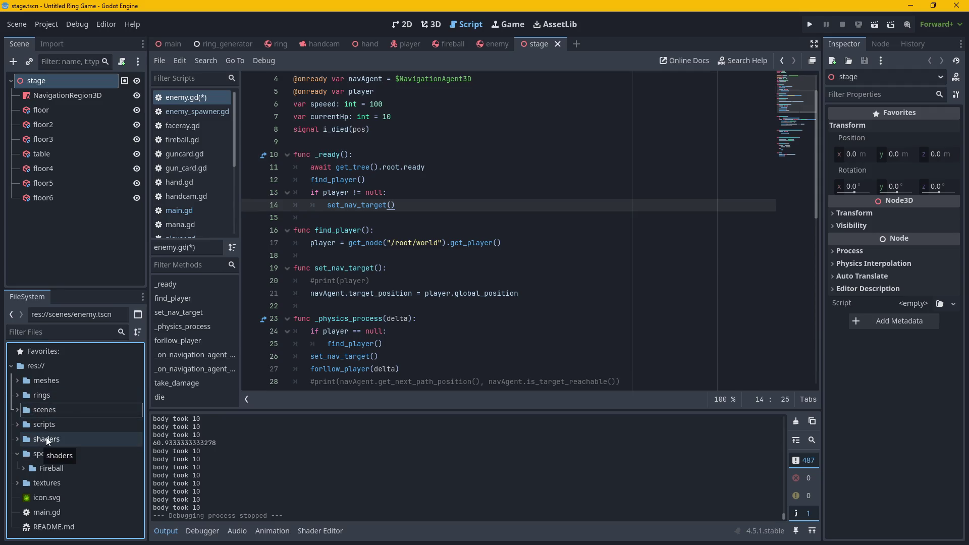
Expand scripts and abandon a first new-folder attempt, undoing text accidentally dropped on line 19.
right_click(44, 332)
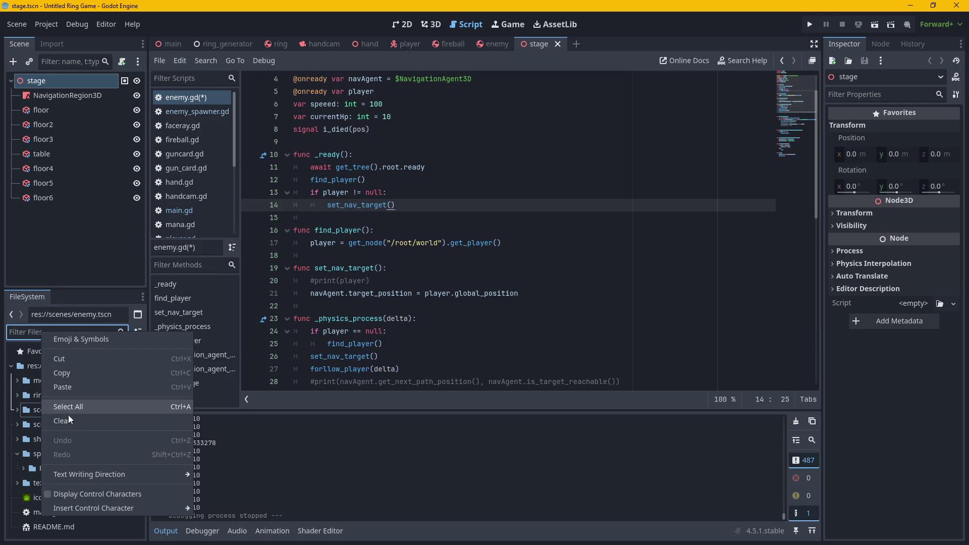
left_click(29, 337)
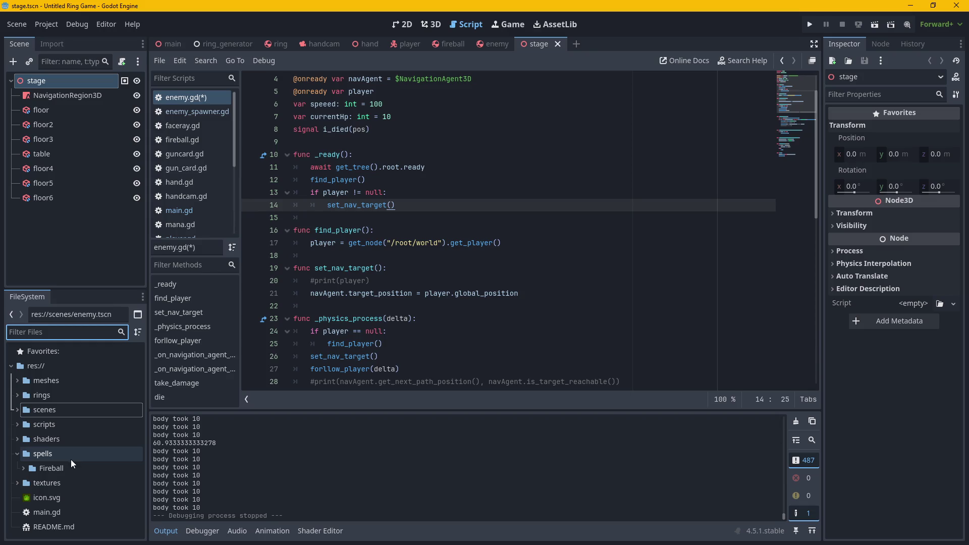
left_click(18, 425)
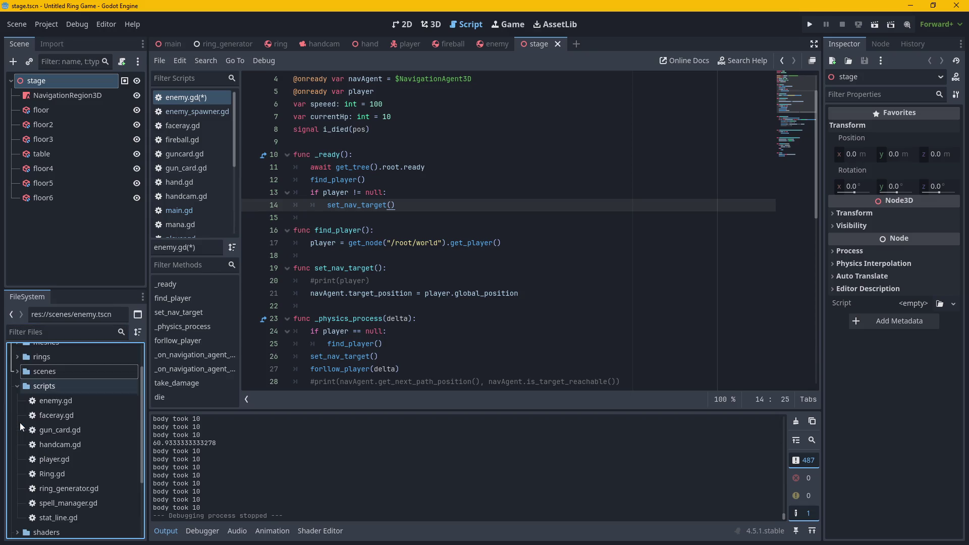
right_click(50, 387)
mouse_move(87, 332)
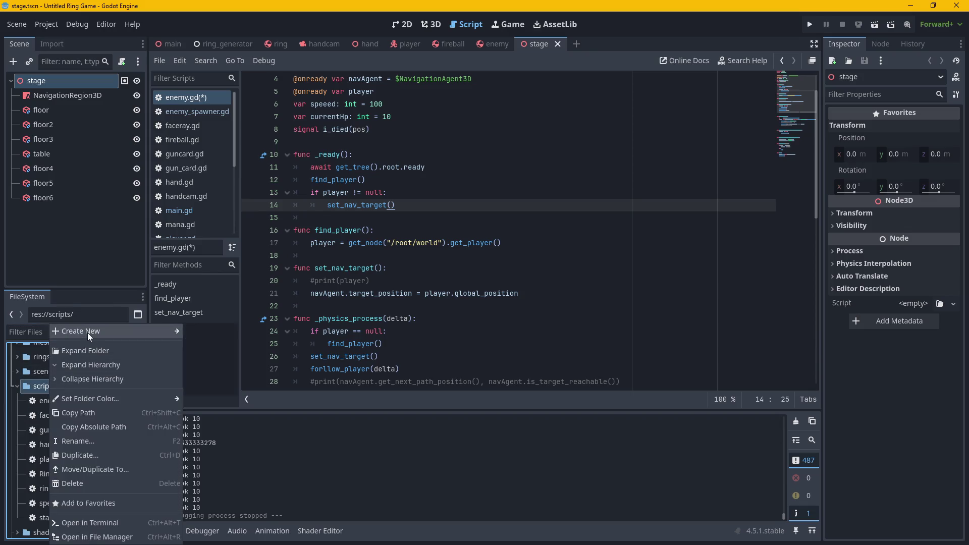
left_click(192, 332)
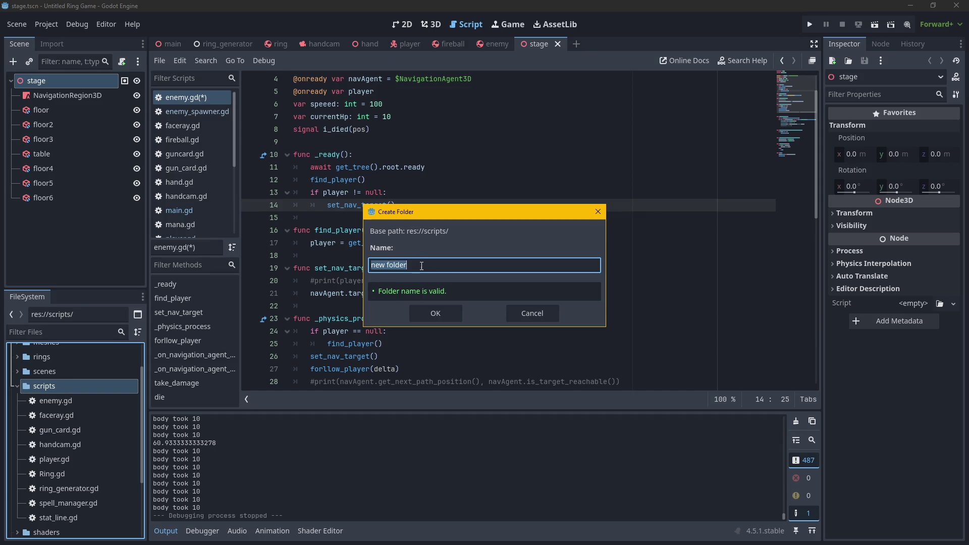
left_click_drag(419, 266, 299, 271)
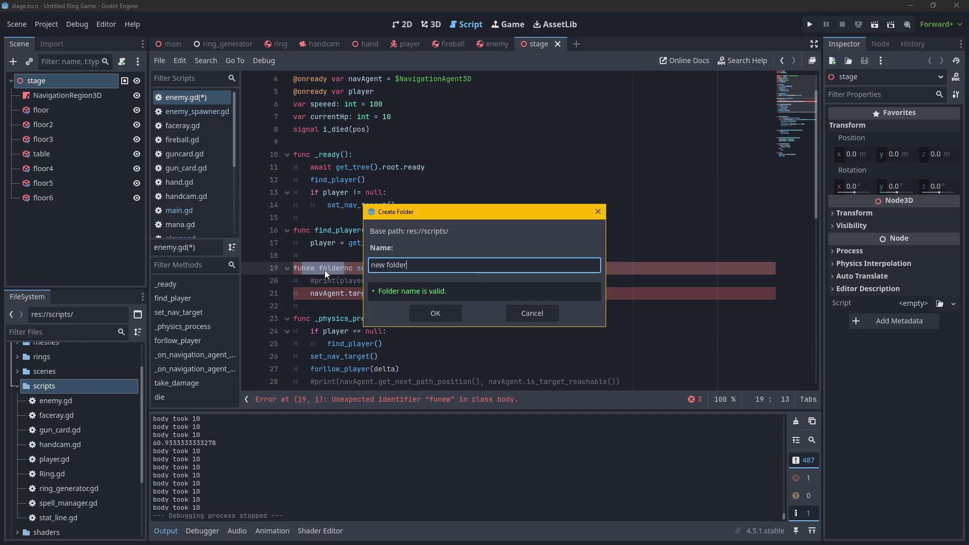
left_click(528, 311)
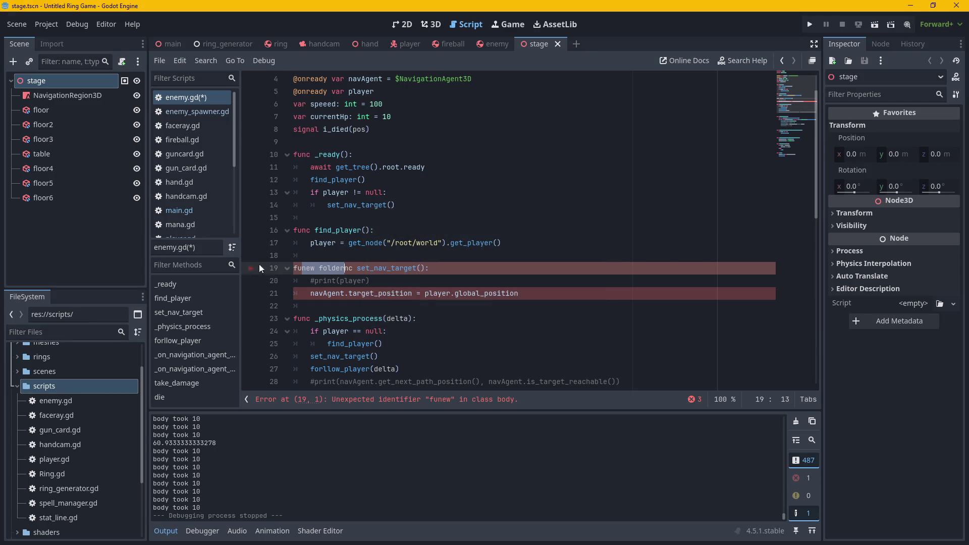
key("ctrl+z")
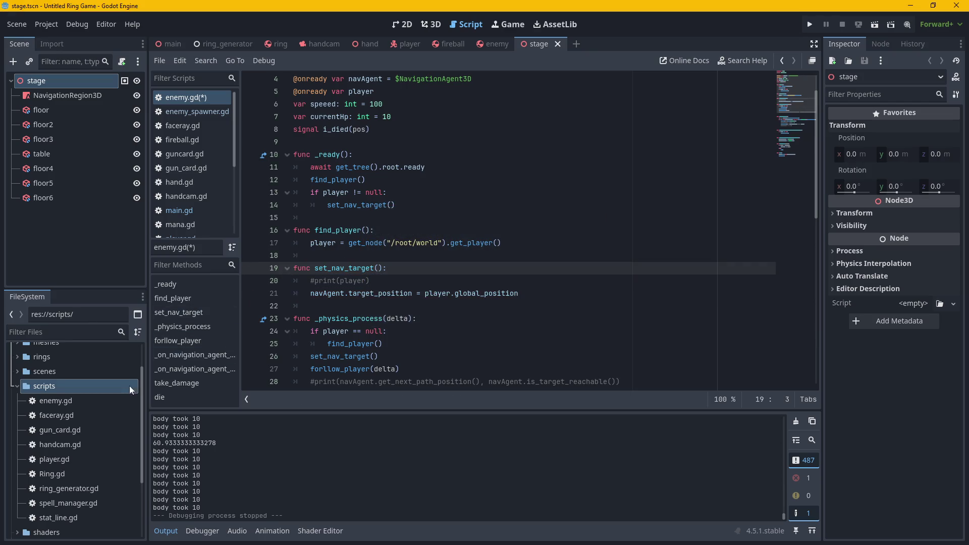
Create a new folder named components inside res://scripts.
right_click(56, 387)
mouse_move(91, 331)
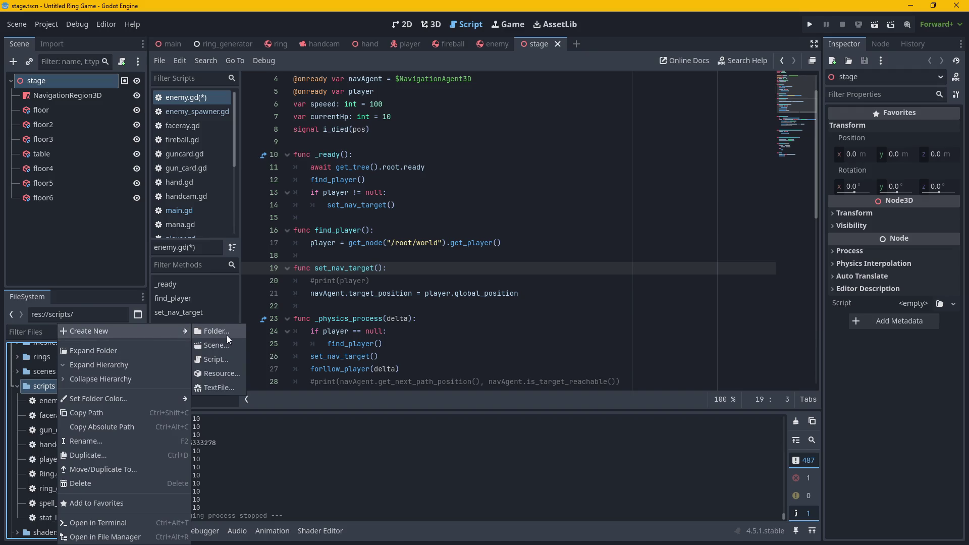
left_click(226, 335)
type("components")
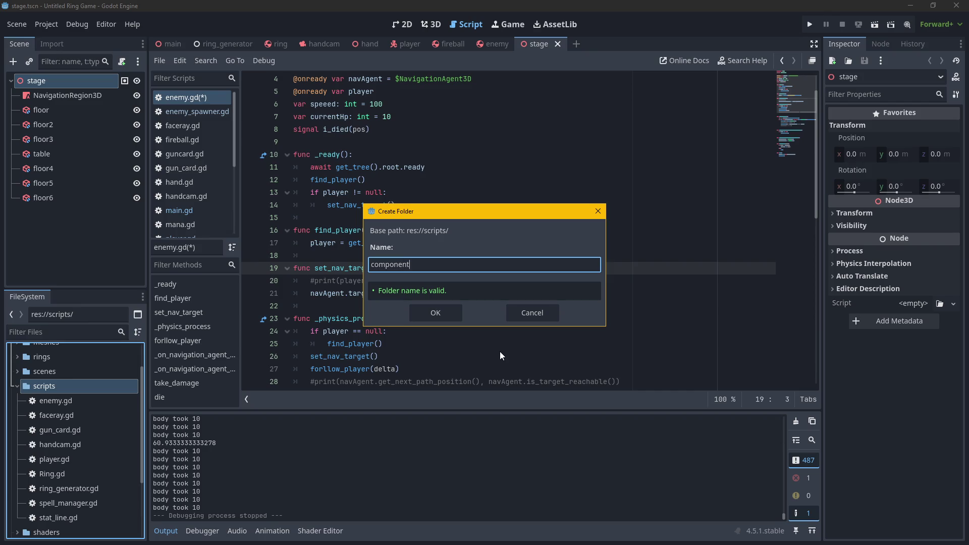
key("Return")
Start a new script inside the components folder.
left_click(78, 401)
right_click(78, 400)
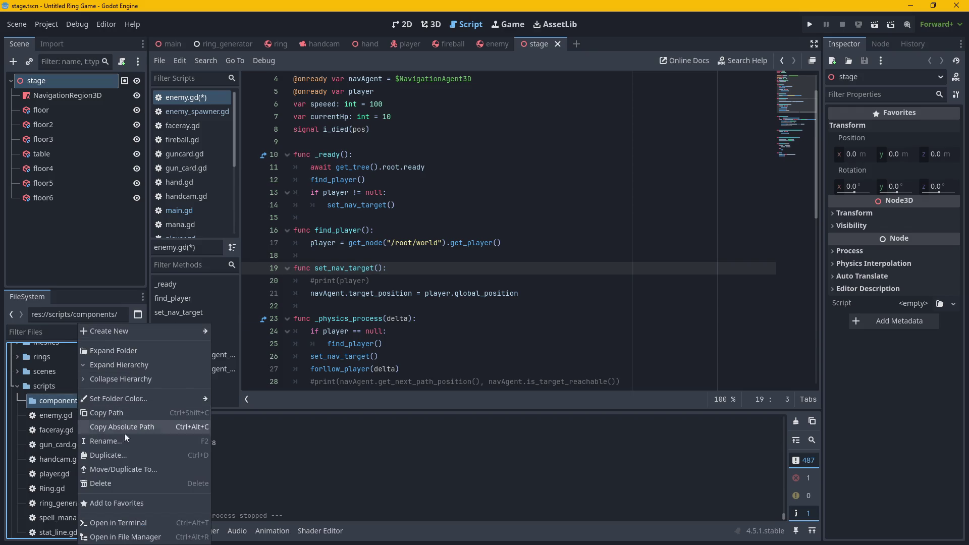
mouse_move(130, 331)
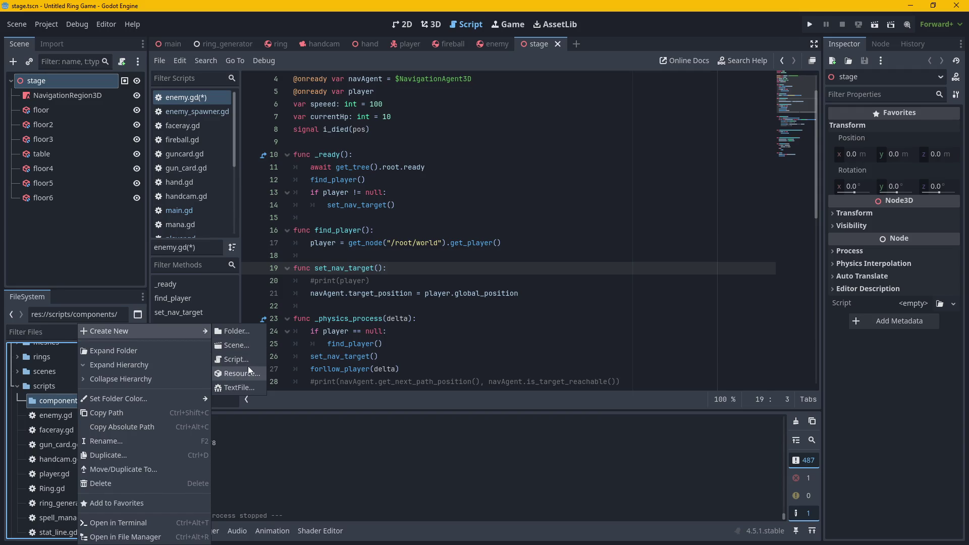
left_click(246, 362)
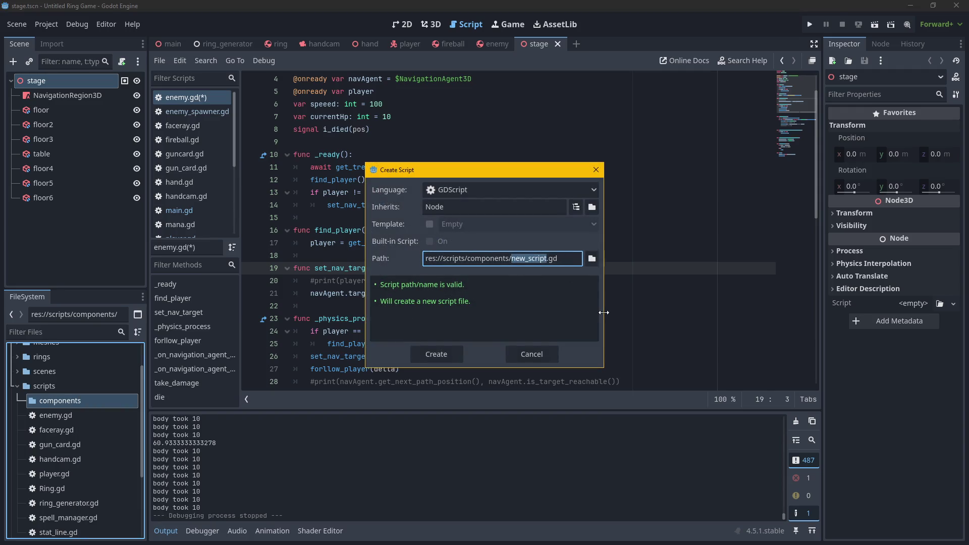
Name the new script file spawn_with_ring.gd in the Create Script path.
key("BackSpace")
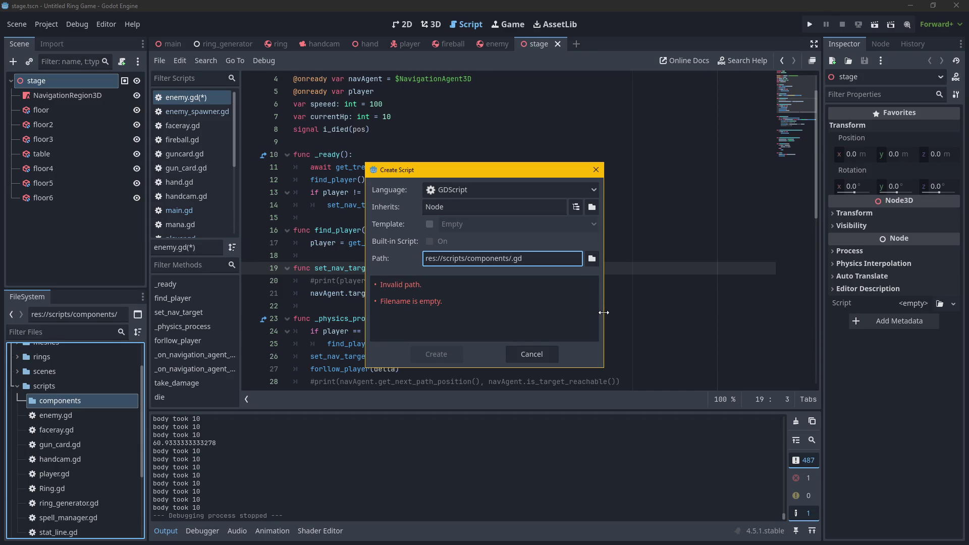
type("spawn")
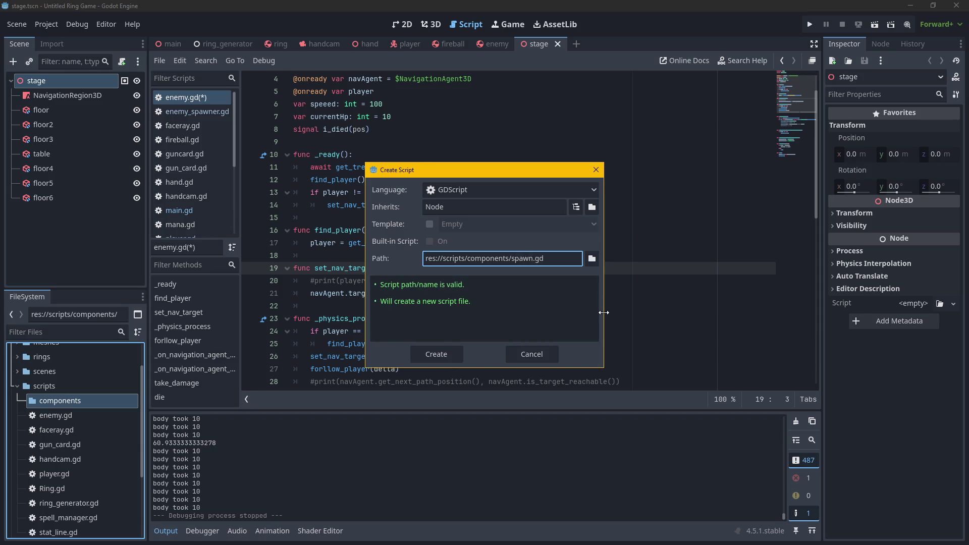
type("withring")
left_click(531, 259)
type("_")
Create the Node-based script and open spawn_with_ring.gd from components in the editor.
double_click(460, 208)
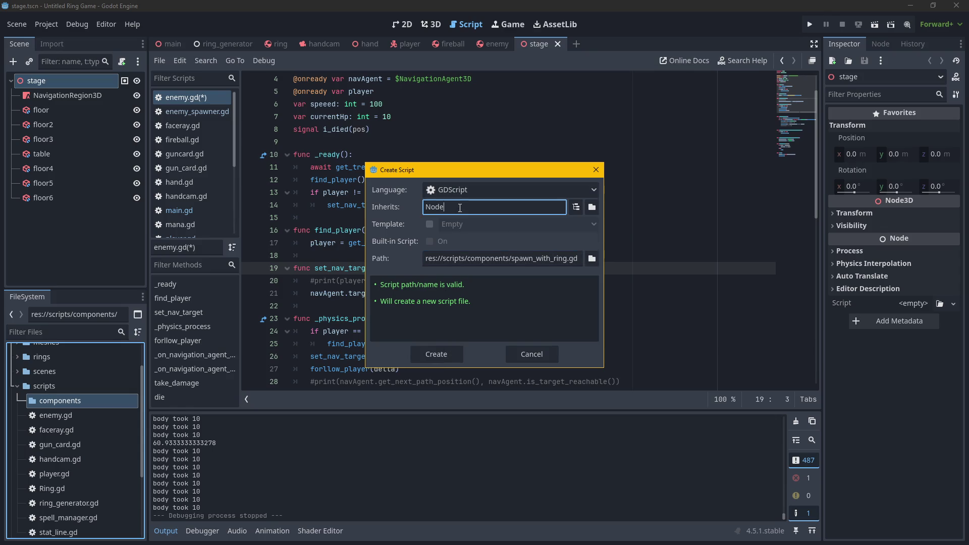
left_click(435, 353)
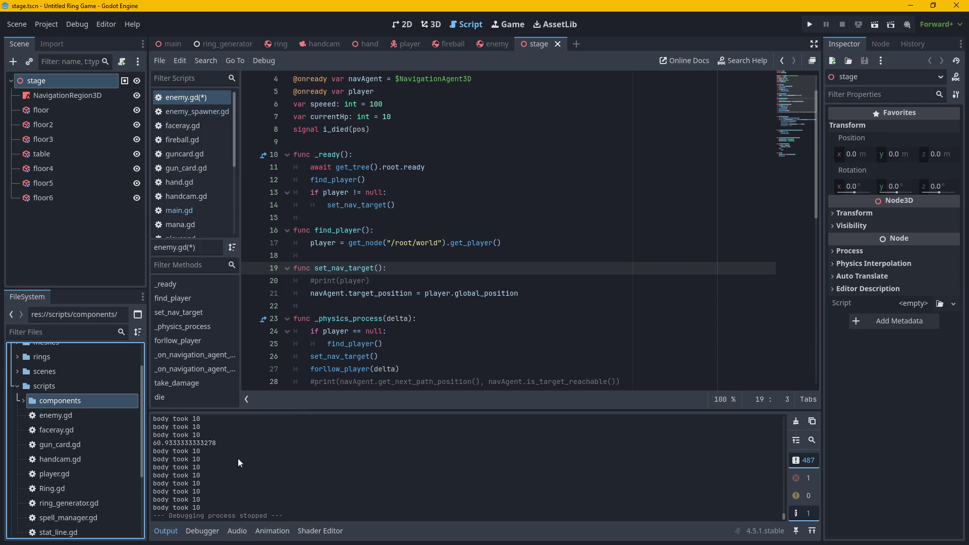
double_click(68, 401)
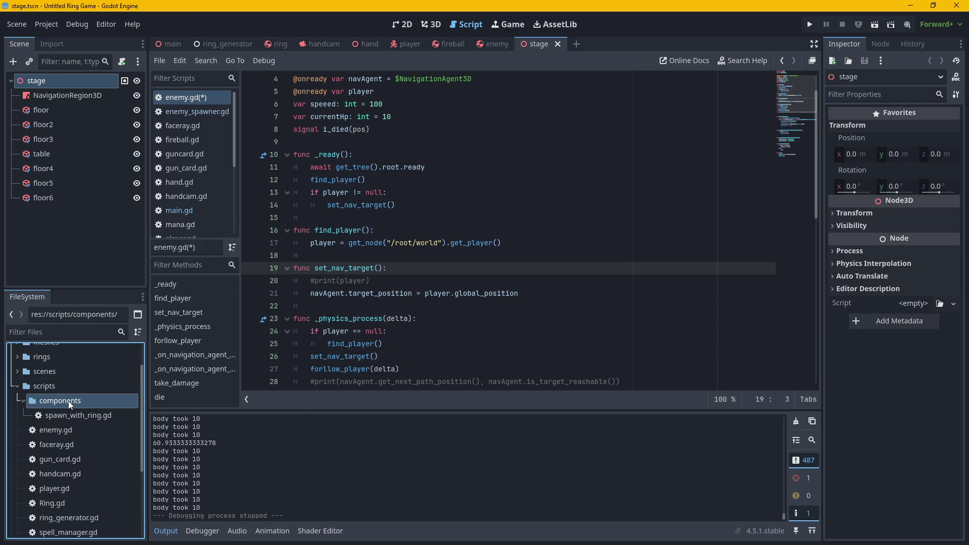
double_click(75, 419)
left_click(350, 108)
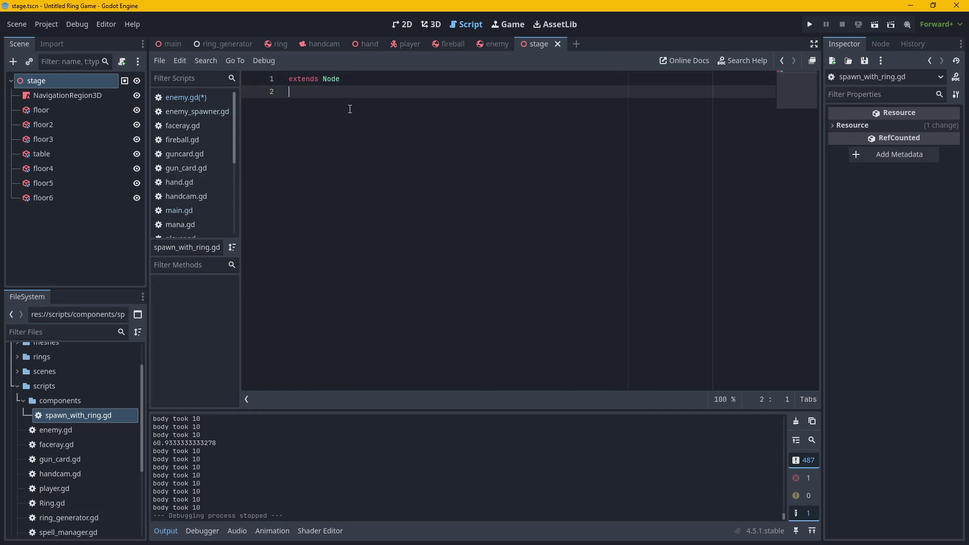
Add a class_name Component declaration, then remove it again.
type("class")
left_click(359, 115)
type("Component")
key("Return")
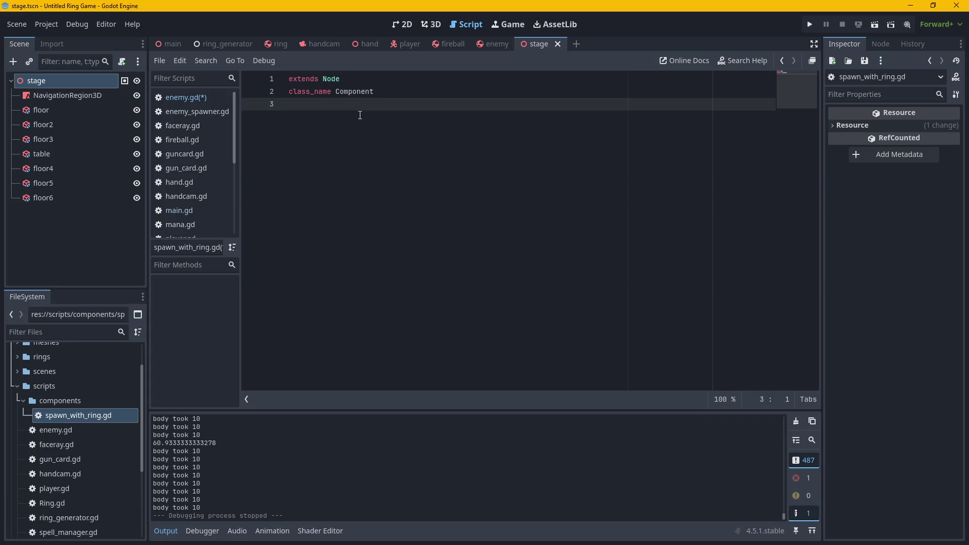
key("BackSpace")
key("BackSpace")
key("BackSpace")
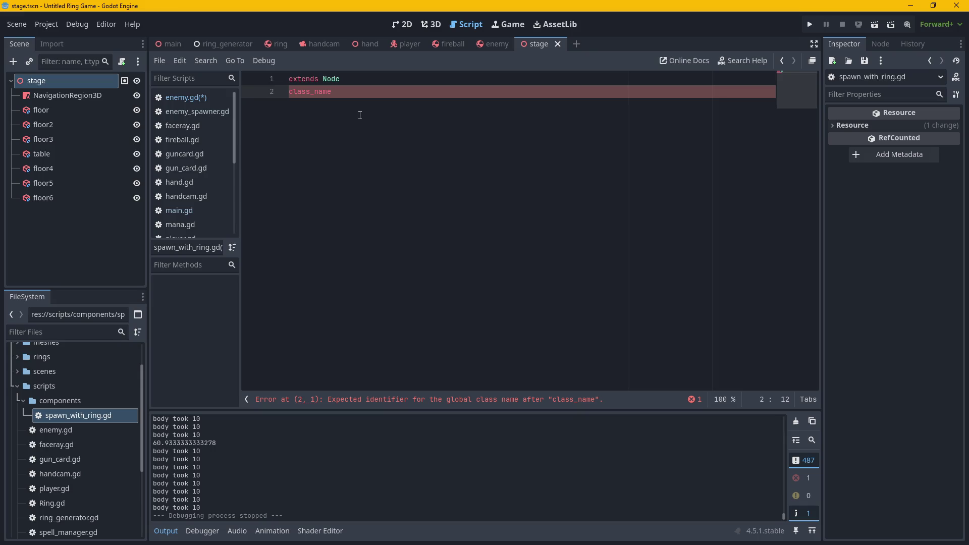
key("BackSpace")
key("BackSpace")
key("BackSpace")
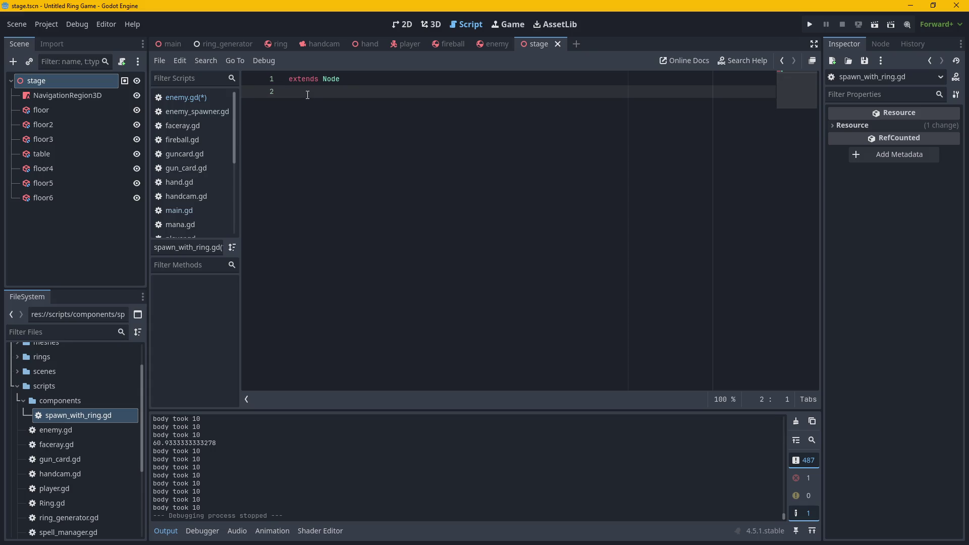
Declare func _ready() on line 4 via autocompletion after fixing typos.
key("Return")
key("Return")
type("ready")
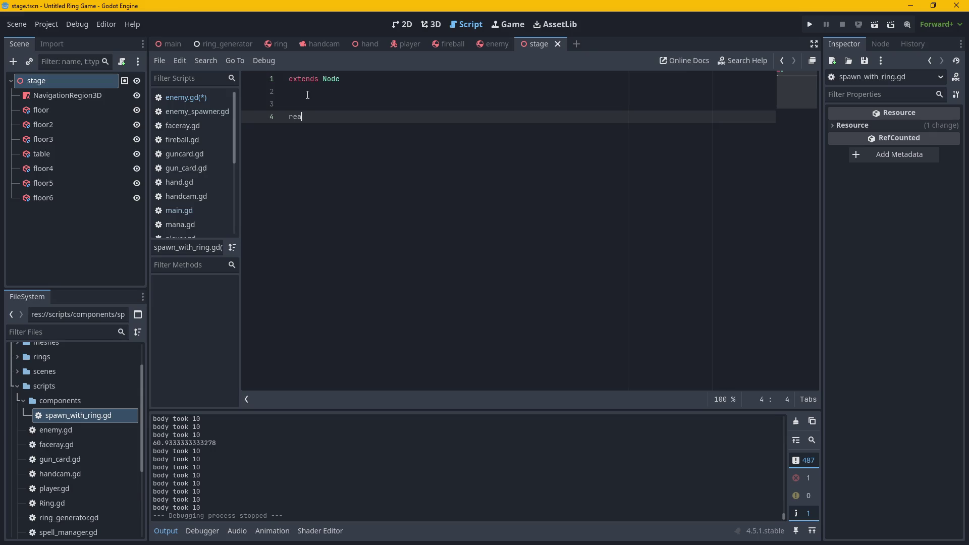
key("BackSpace")
key("BackSpace")
key("BackSpace")
key("BackSpace")
key("BackSpace")
type("er")
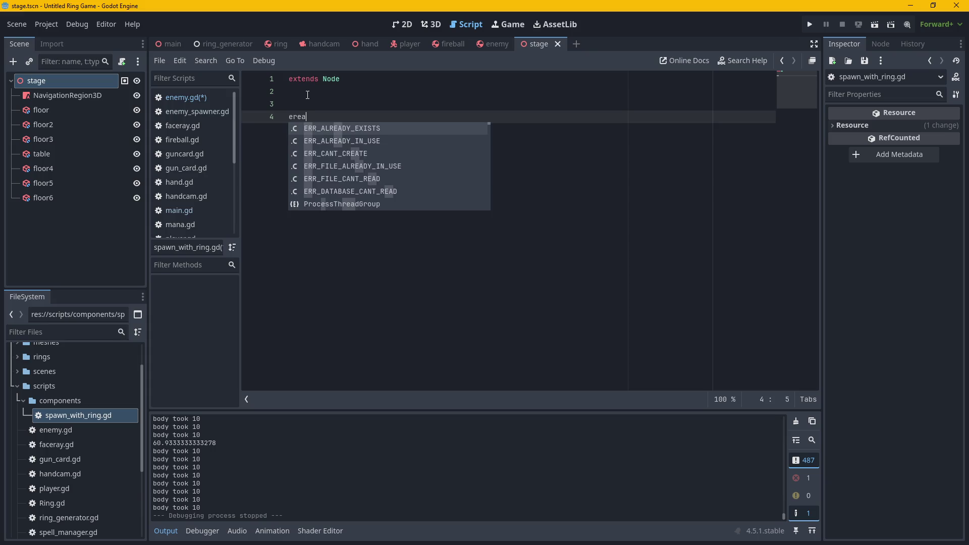
key("BackSpace")
type("read")
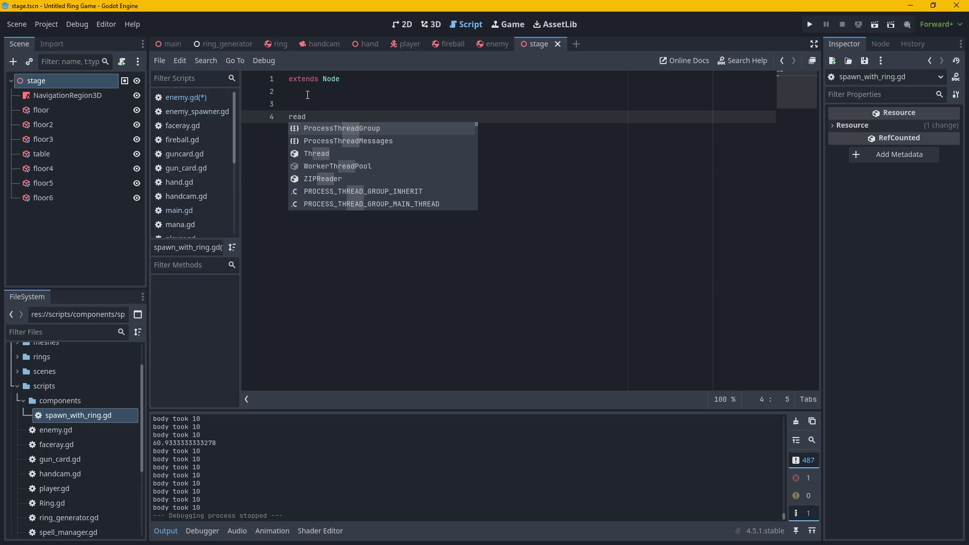
type("y")
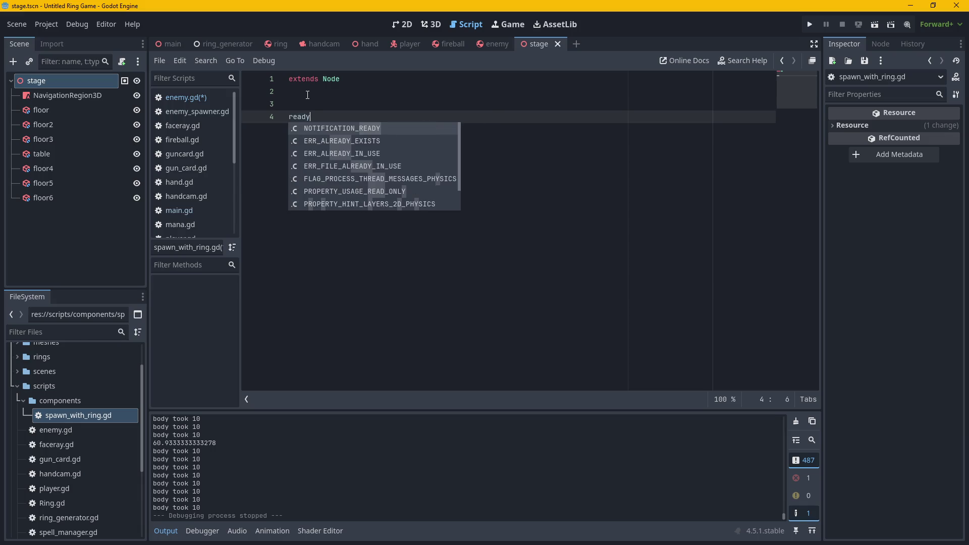
key("BackSpace")
key("BackSpace")
key("BackSpace")
type("func ready")
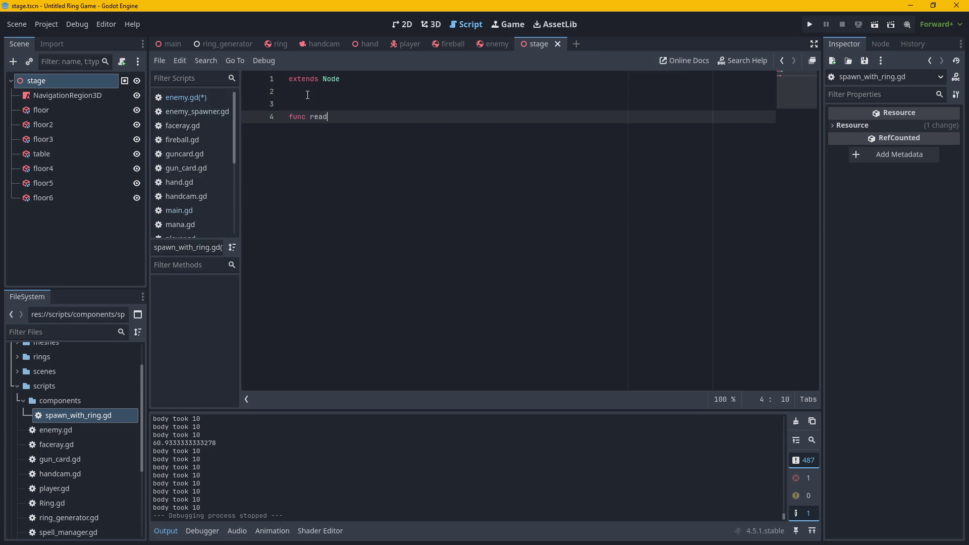
key("Return")
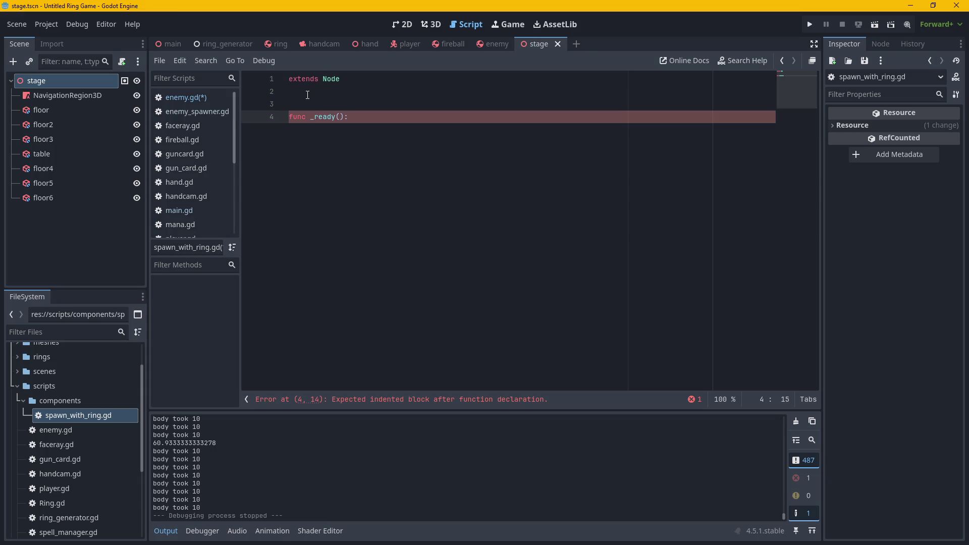
Write await get_parent().ready as the body of _ready, with a stray trailing colon.
key("Return")
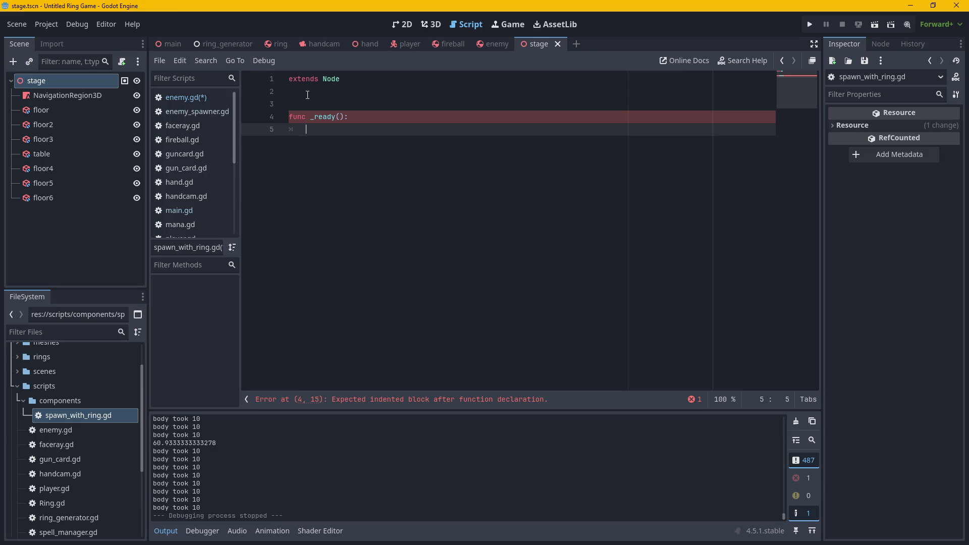
type("await.")
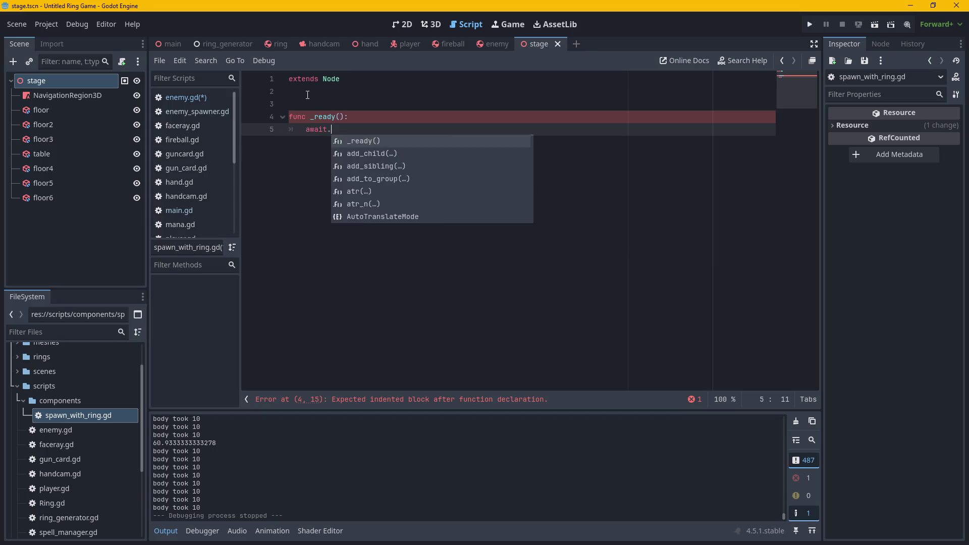
key("BackSpace")
type("get")
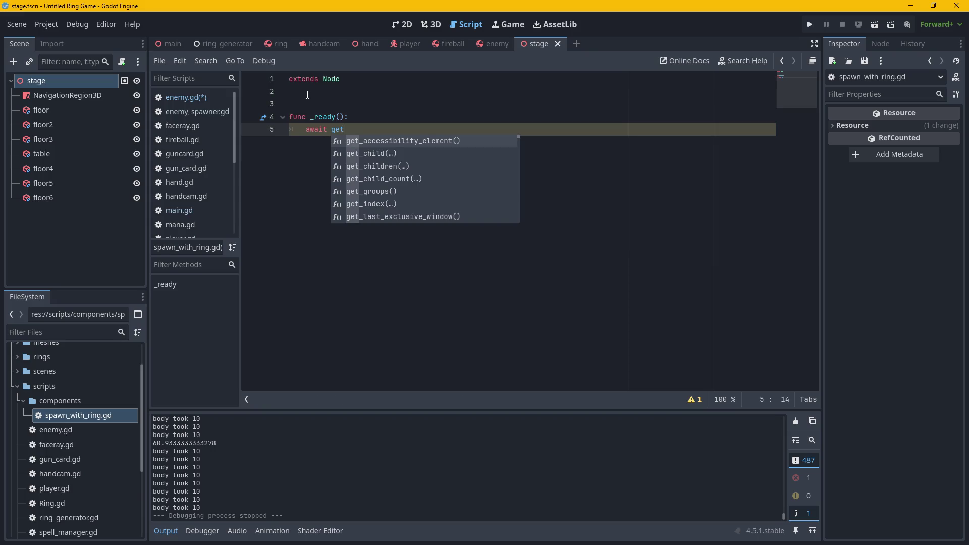
type("_pare")
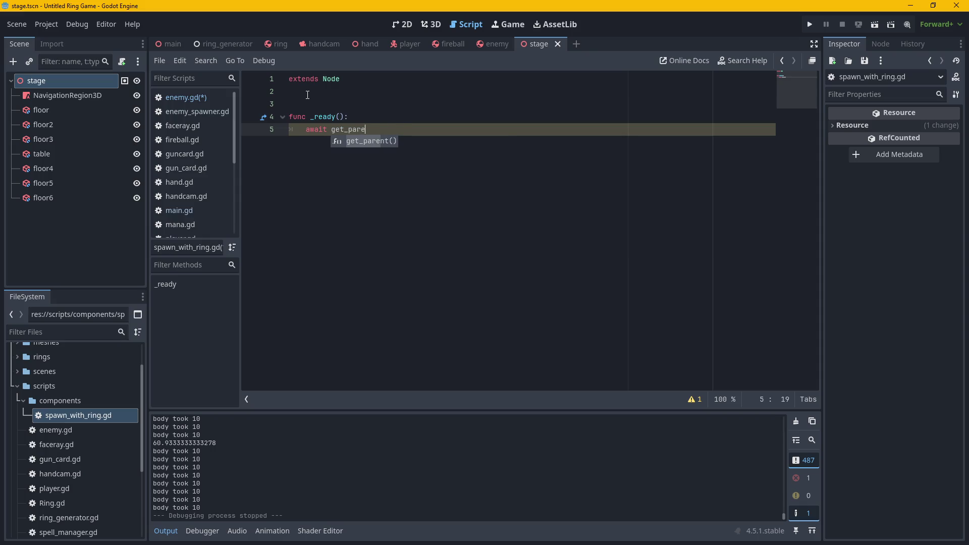
key("Return")
type(".ready")
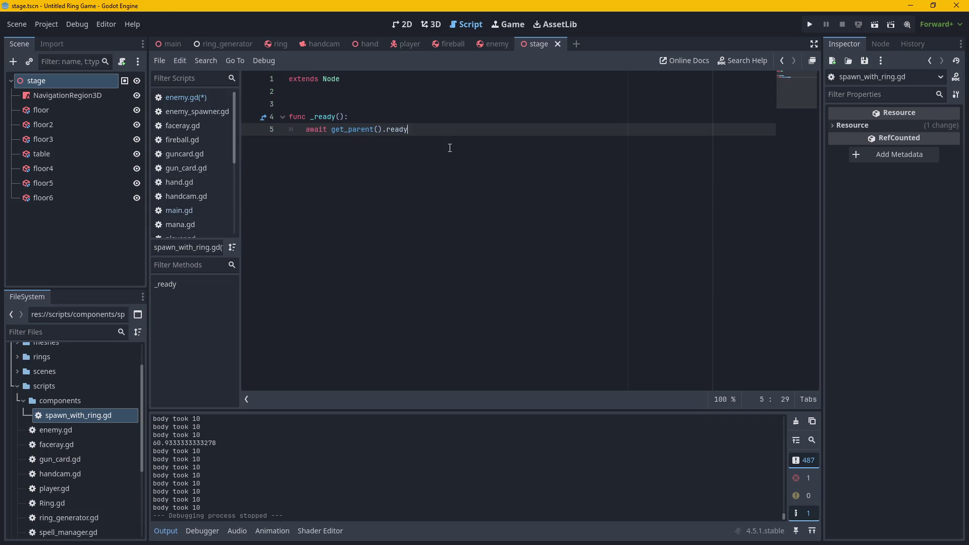
type(":")
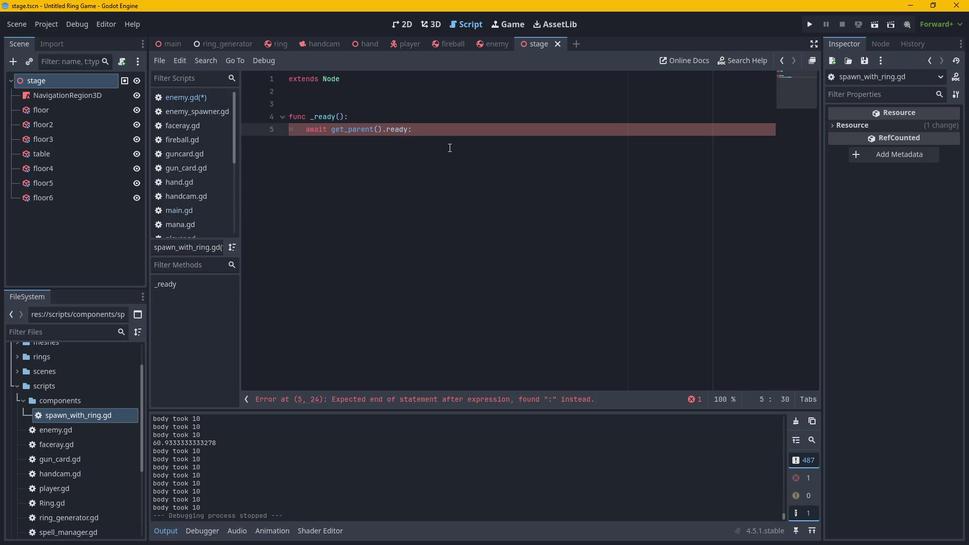
key("Return")
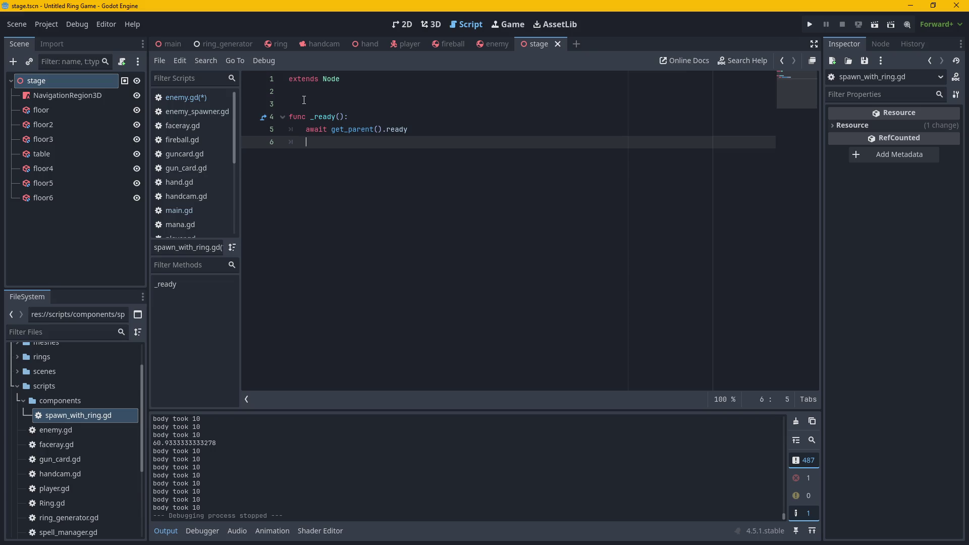
Add comments '#get random ring' and '#put on parent', then begin '#deletwe' below.
type("#")
type("referent")
type("e to")
key("BackSpace")
key("BackSpace")
key("BackSpace")
type("get ")
type("random rin")
type("g")
key("Return")
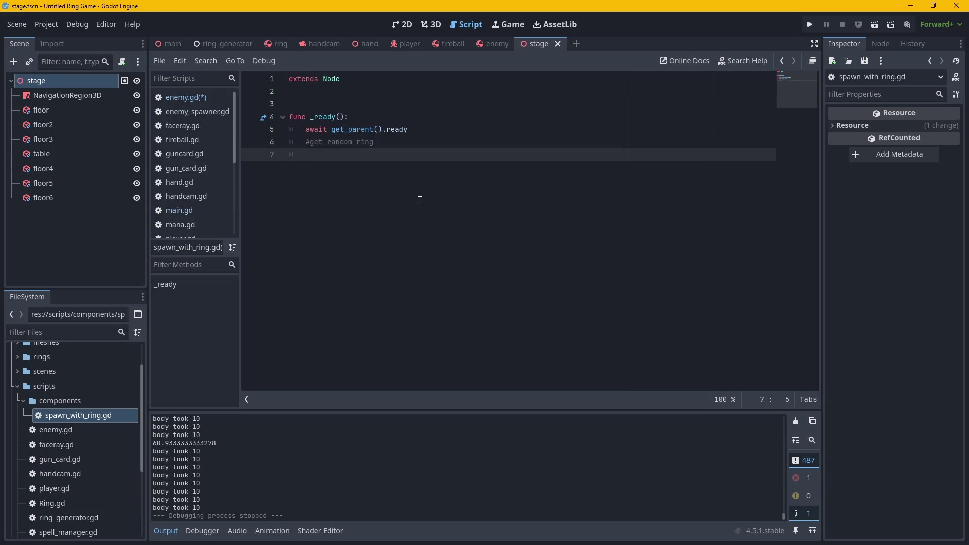
type("pr")
key("BackSpace")
key("BackSpace")
type("#")
type("put on parent")
key("Return")
type("#del")
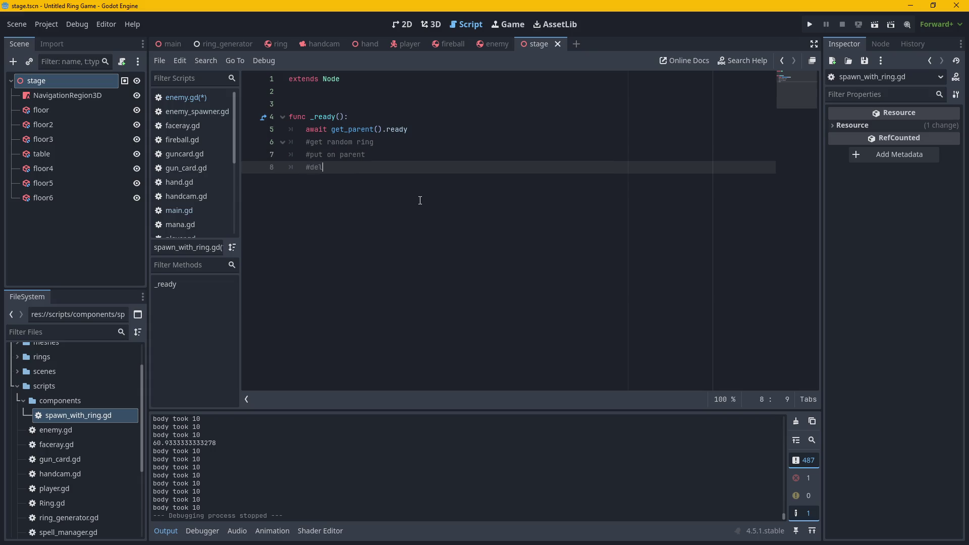
type("etwe")
Move the caret through the comment lines and up to line 2 of spawn_with_ring.gd.
left_click(381, 144)
left_click(387, 156)
left_click(387, 167)
left_click(348, 94)
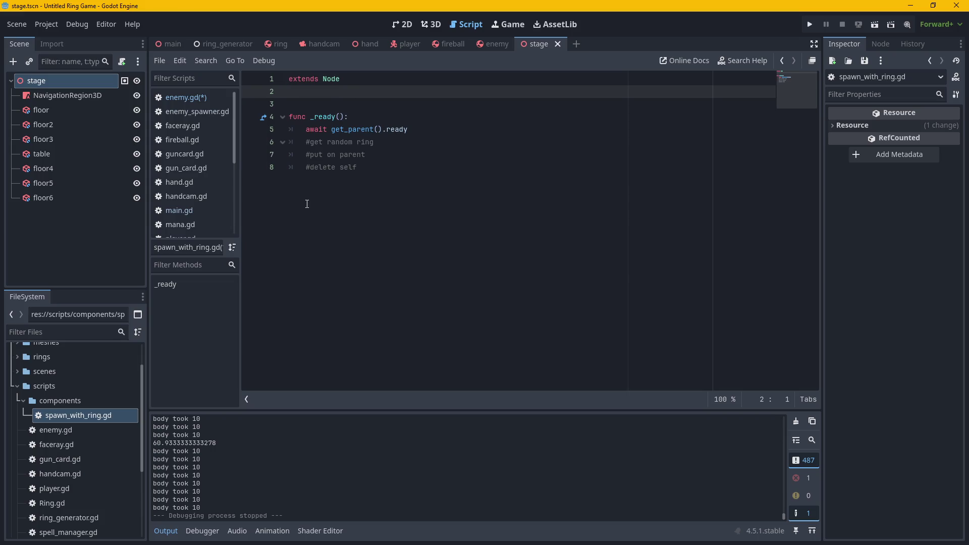
Look over enemy.gd, then open player.gd and scroll to its top.
left_click(190, 98)
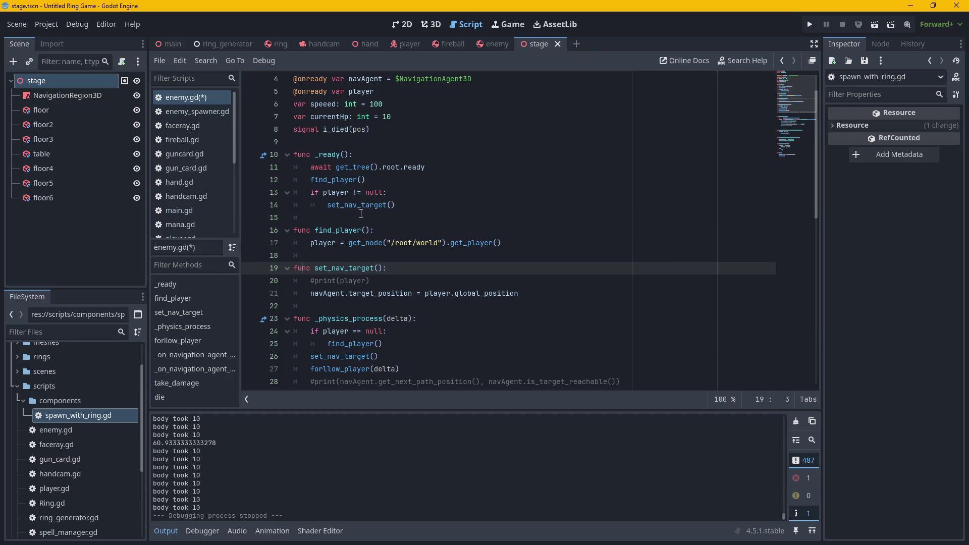
scroll(522, 292, "up", 1)
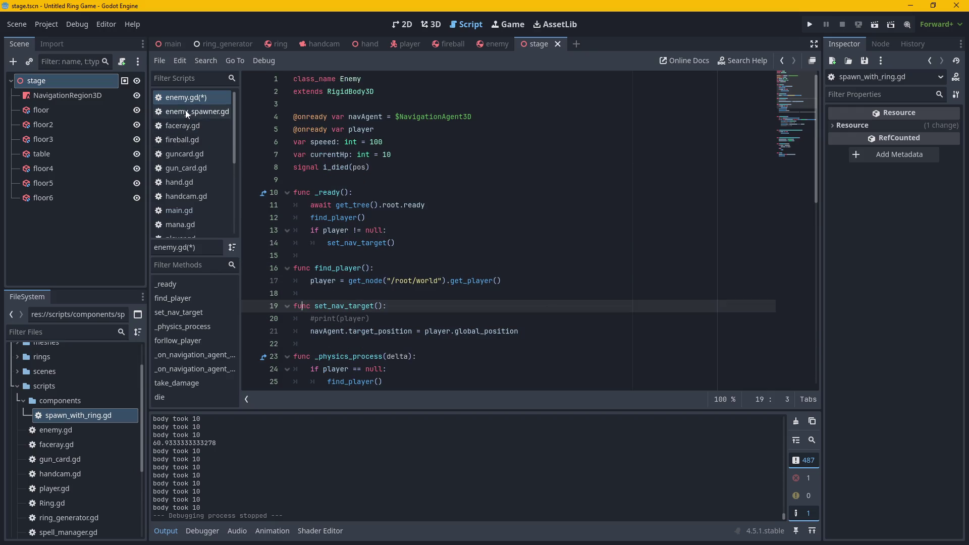
scroll(188, 225, "down", 1)
left_click(187, 222)
left_click(797, 260)
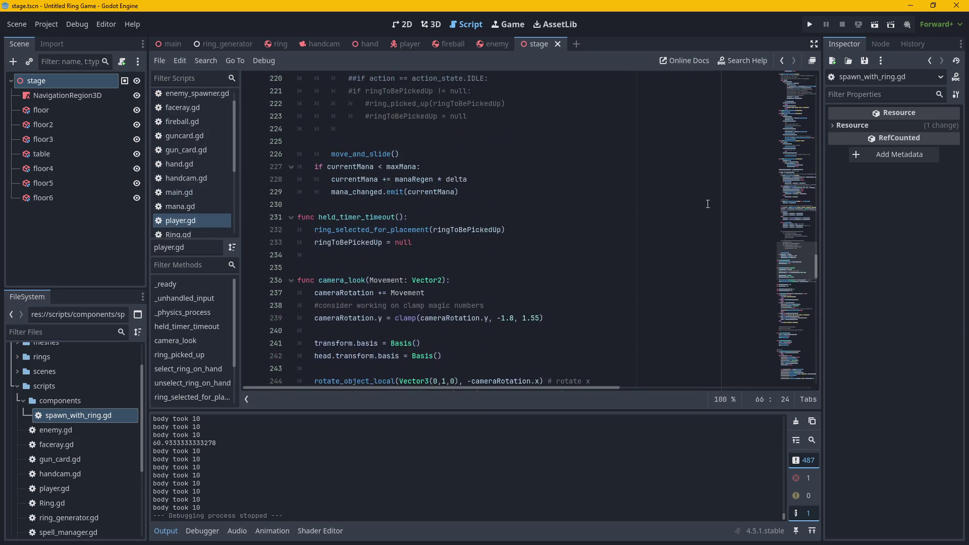
mouse_move(797, 262)
left_mouse_down()
mouse_move(769, 44)
mouse_move(776, 112)
left_mouse_up()
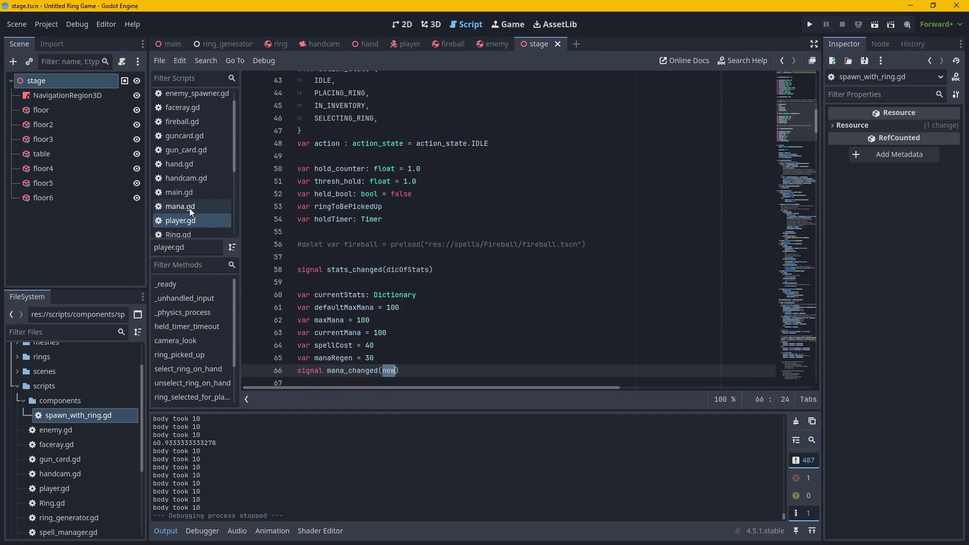
Browse main.gd, fireball.gd and hand.gd, scrolling through hand.gd.
left_click(185, 193)
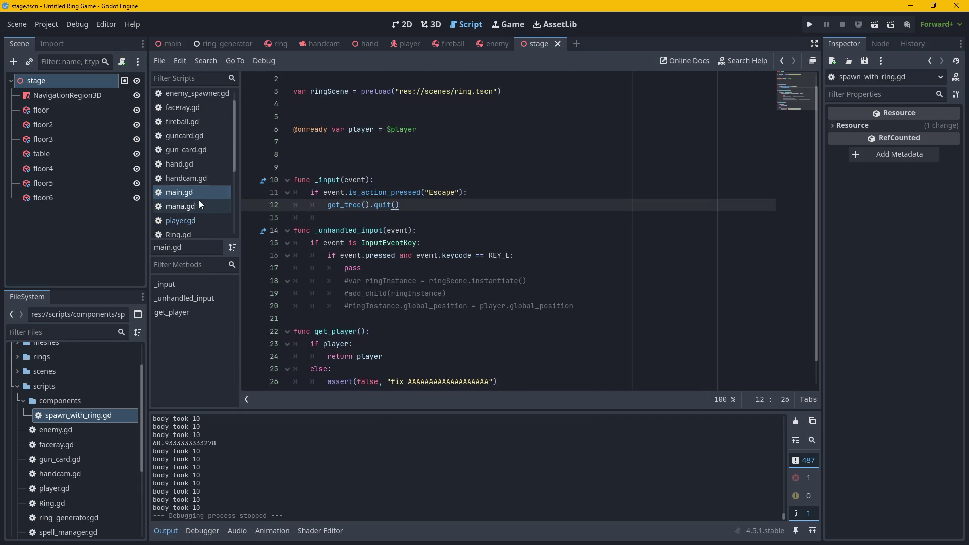
left_click(195, 142)
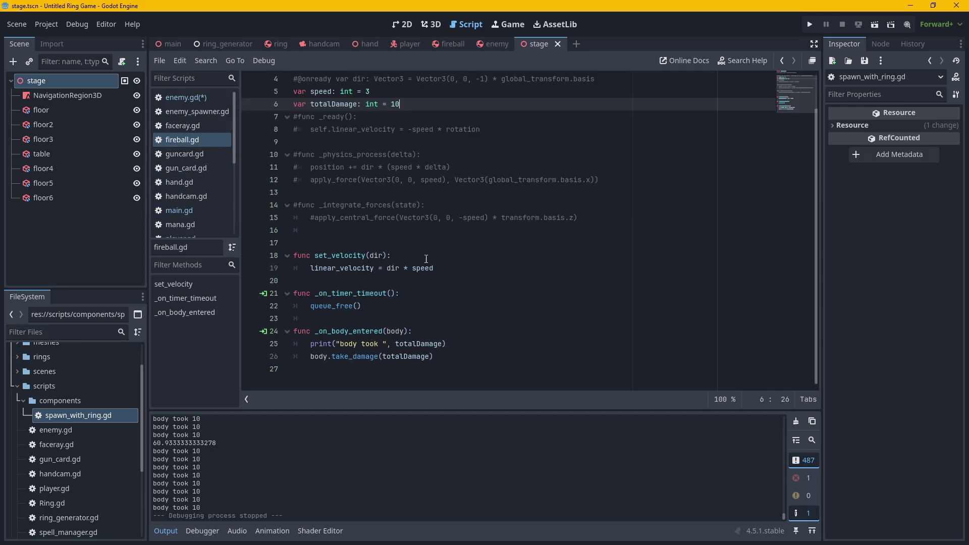
left_click(184, 184)
scroll(795, 229, "up", 15)
mouse_move(794, 229)
left_mouse_down()
mouse_move(785, 82)
mouse_move(788, 106)
left_mouse_up()
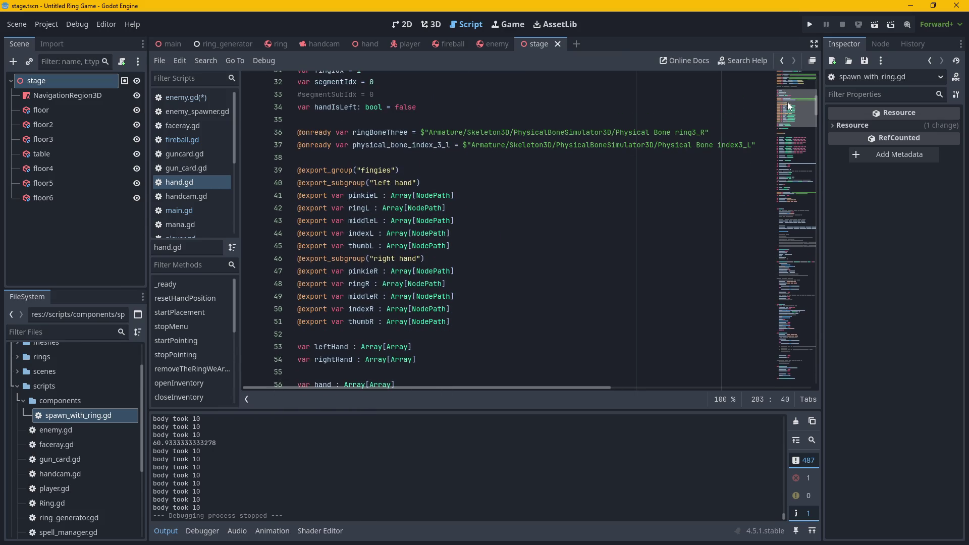
left_click_drag(788, 106, 786, 81)
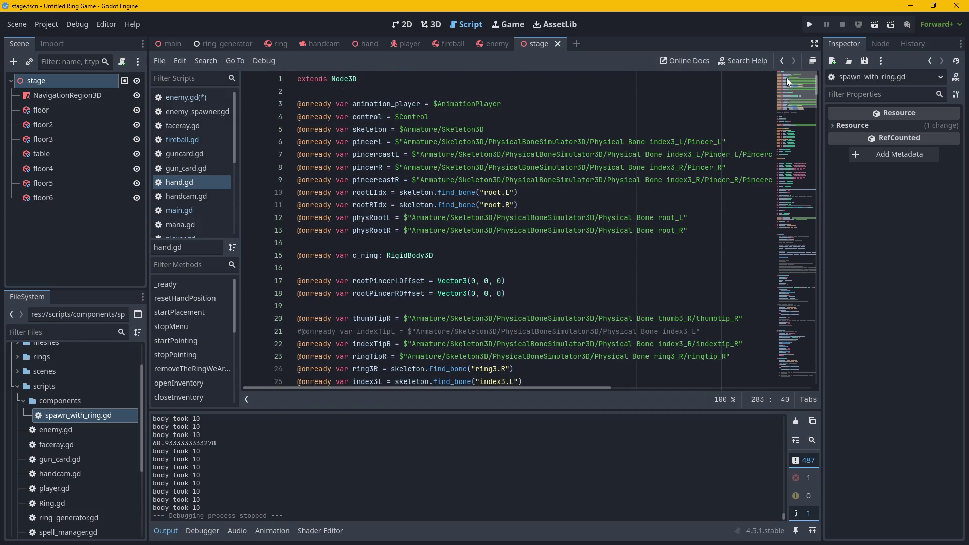
Glance at main.gd and enemy.gd, then reopen spawn_with_ring.gd from FileSystem.
left_click(190, 214)
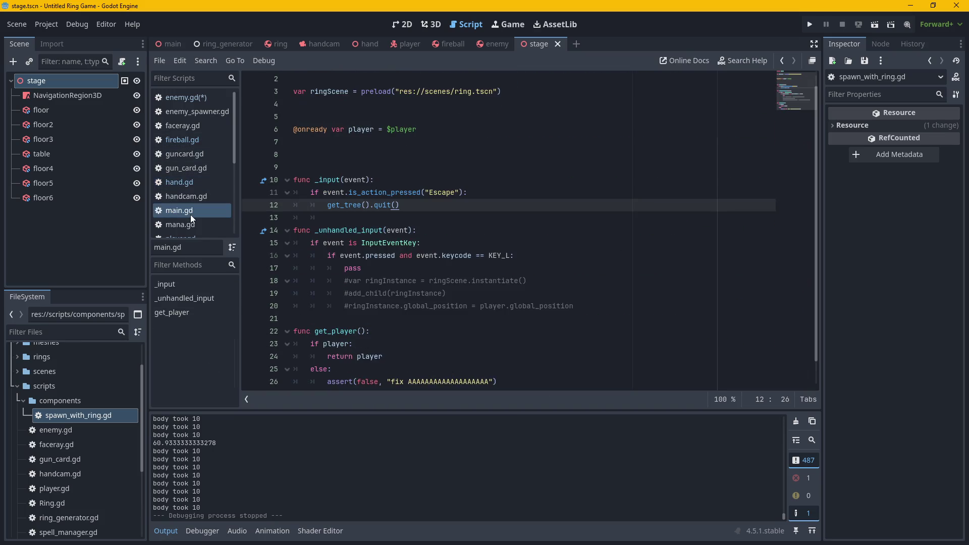
left_click(187, 99)
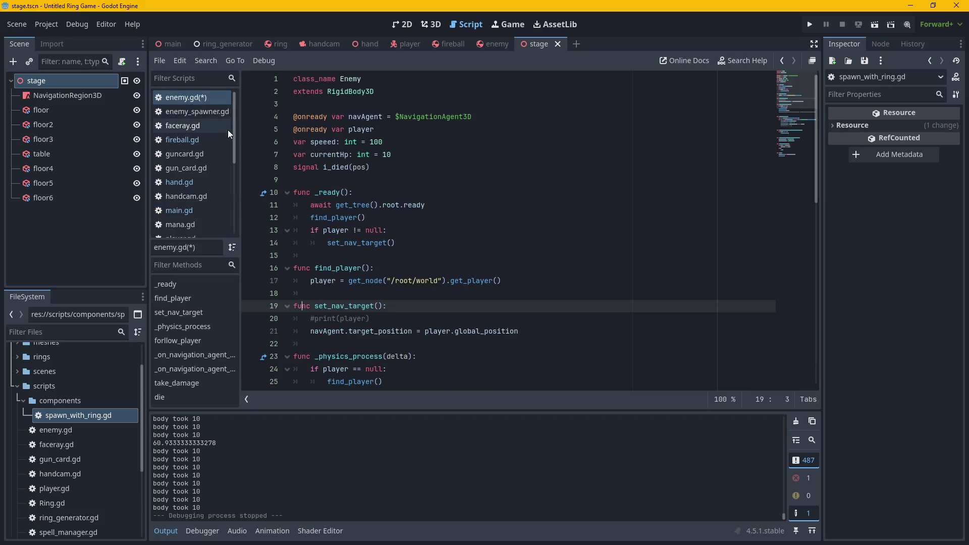
scroll(222, 152, "down", 1)
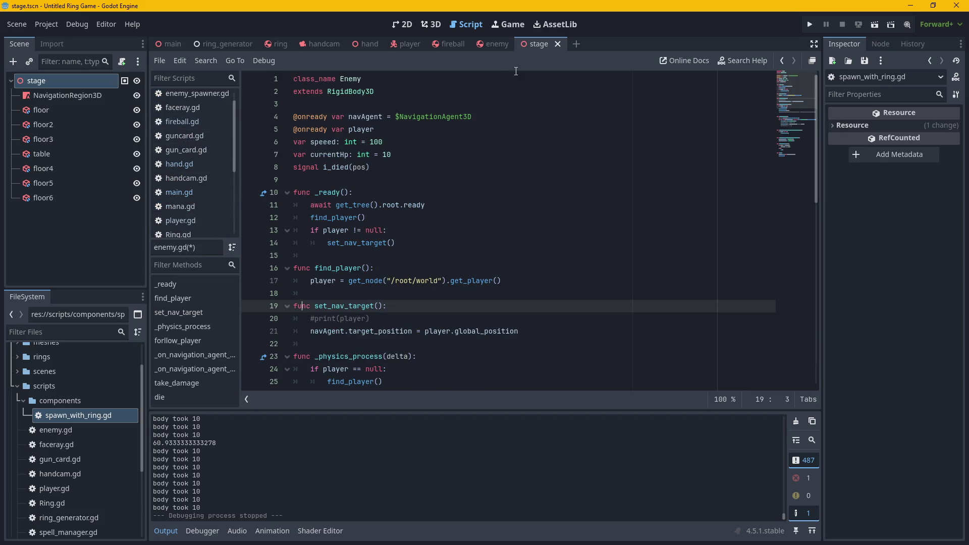
scroll(180, 192, "down", 4)
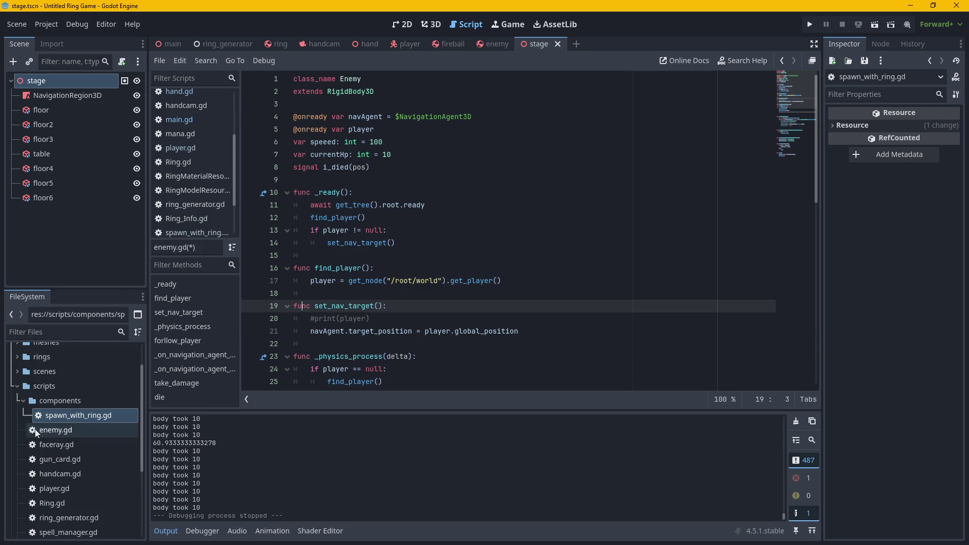
double_click(81, 416)
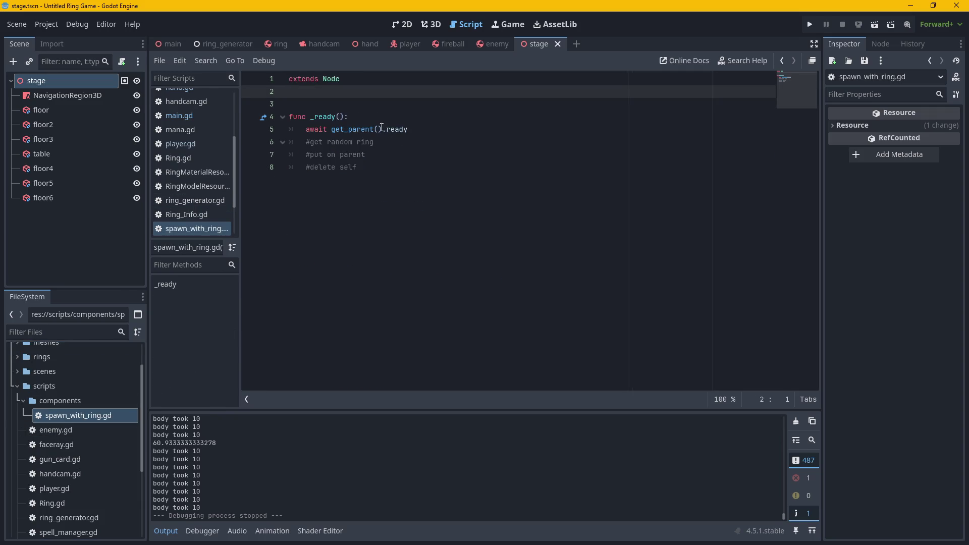
Search for 'root' in player.gd and check main.gd, Ring.gd and RingMaterialResource.
left_click(183, 146)
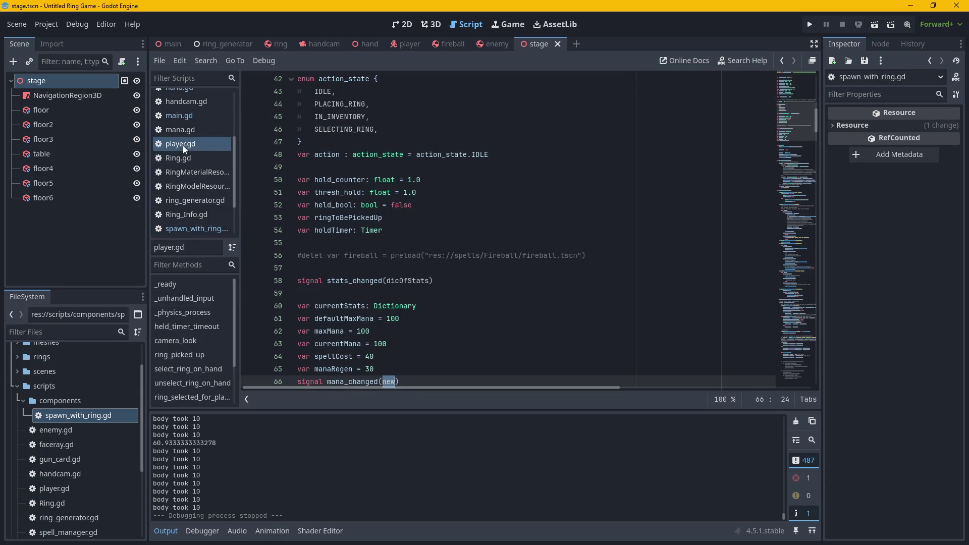
key("ctrl+f")
type("root")
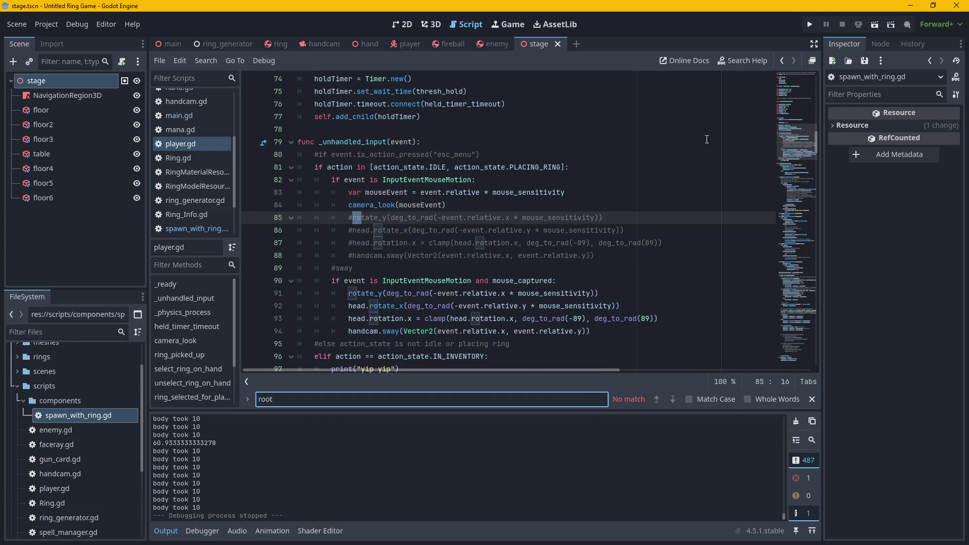
left_click(189, 114)
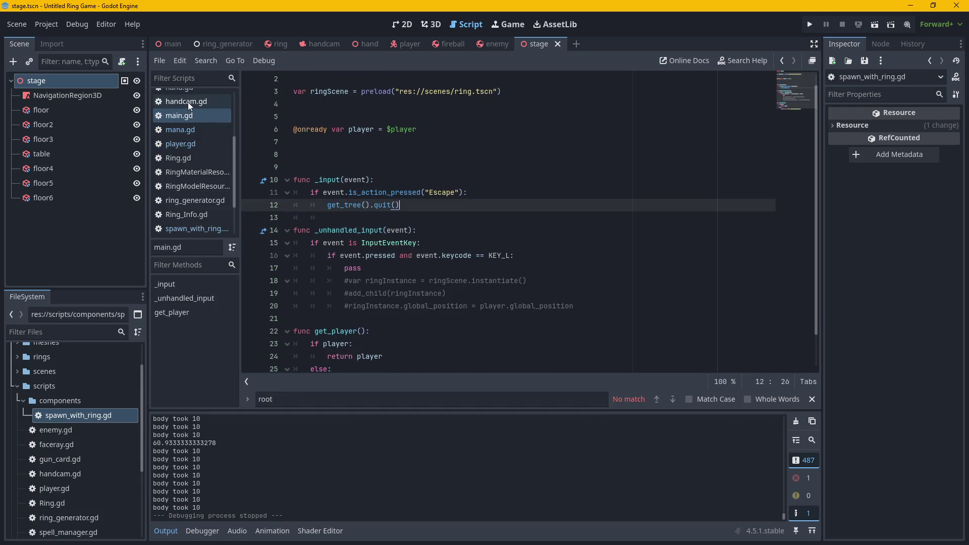
left_click(205, 145)
left_click(207, 158)
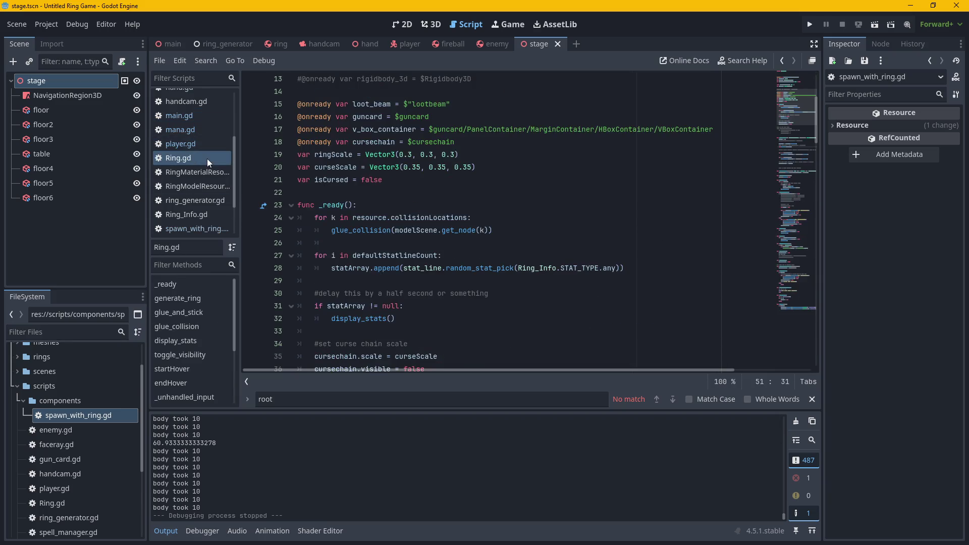
left_click(202, 173)
scroll(204, 178, "down", 2)
Change the search term to get_tree and open player.gd, then enemy.gd.
key("ctrl+f")
type("get")
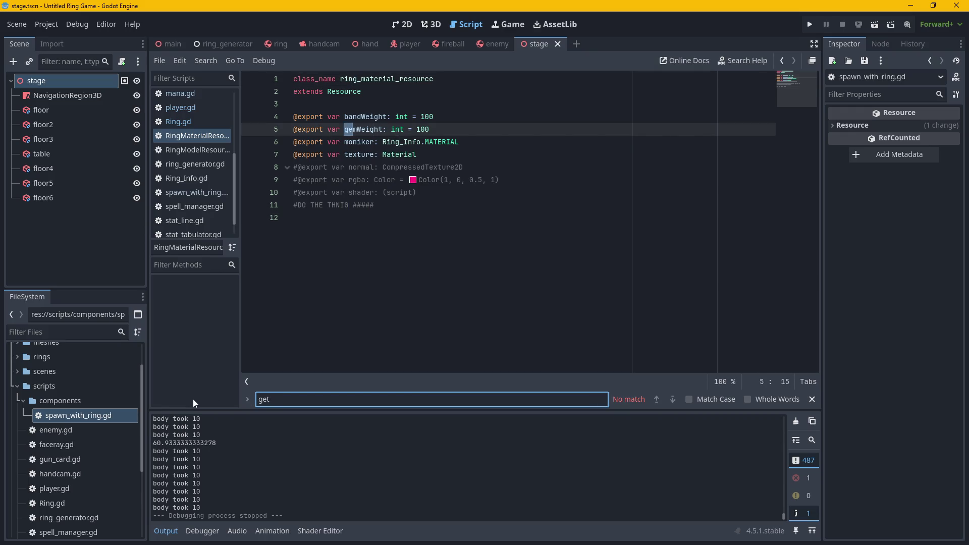
type("T")
key("BackSpace")
type("_")
type("tree")
scroll(194, 167, "up", 3)
left_click(184, 199)
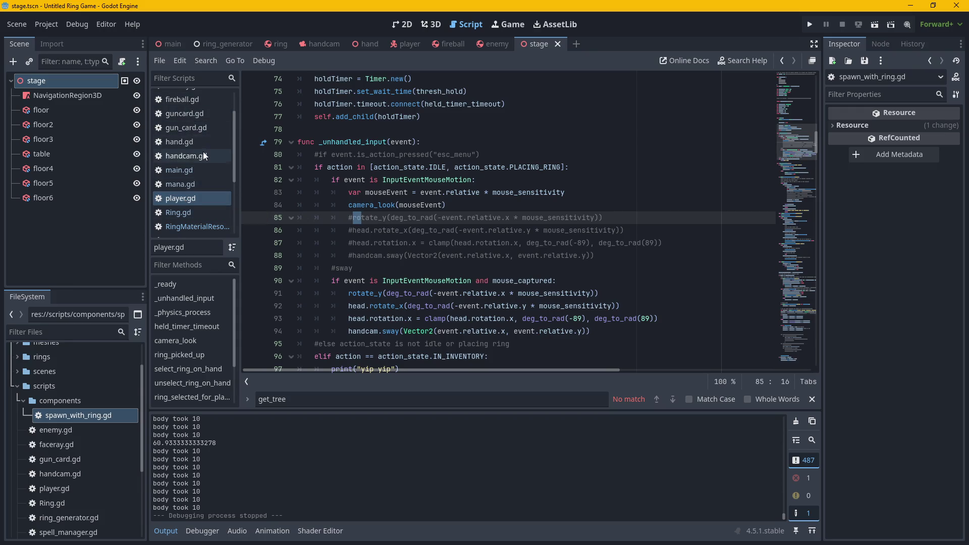
scroll(203, 152, "up", 3)
left_click(183, 97)
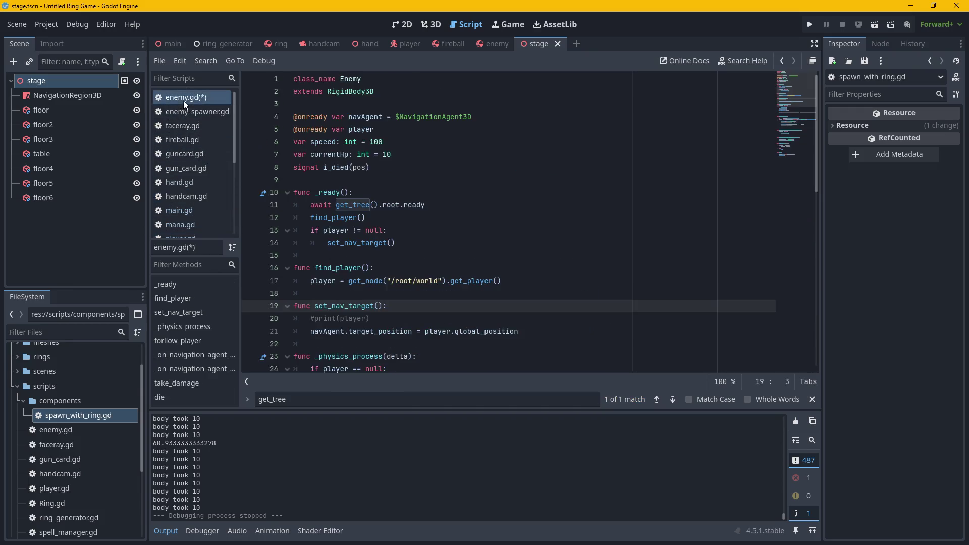
Select await get_tree().root.ready on line 11 and get_node("/root/world") on line 17 in enemy.gd.
left_click(661, 399)
left_click_drag(426, 205, 309, 205)
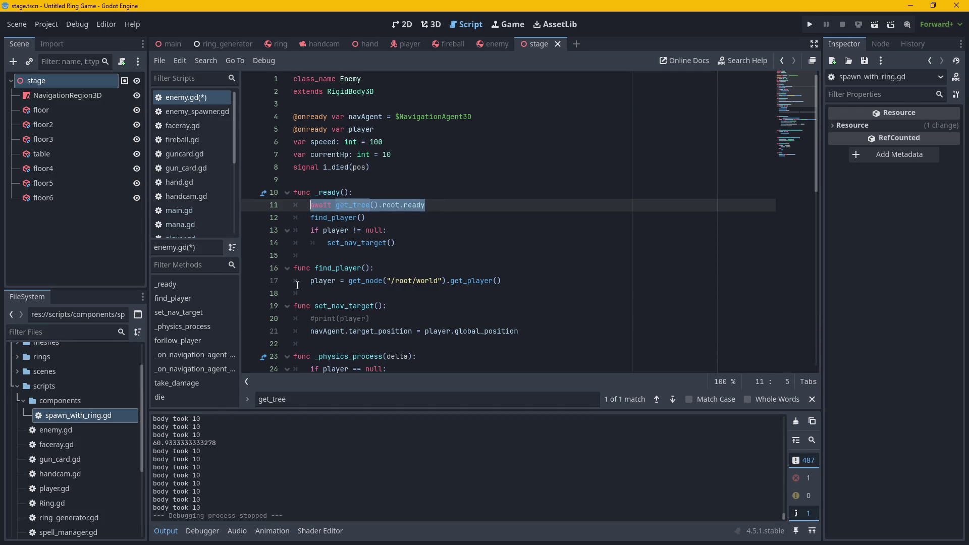
mouse_move(403, 205)
left_mouse_down()
mouse_move(337, 210)
mouse_move(400, 205)
left_mouse_up()
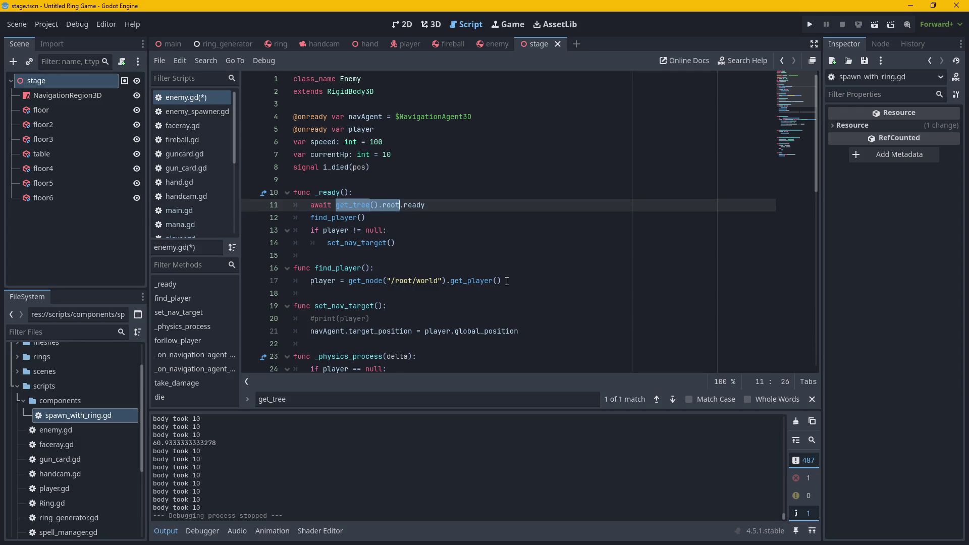
mouse_move(505, 281)
left_mouse_down()
mouse_move(346, 284)
mouse_move(448, 281)
left_mouse_up()
key("ctrl+c")
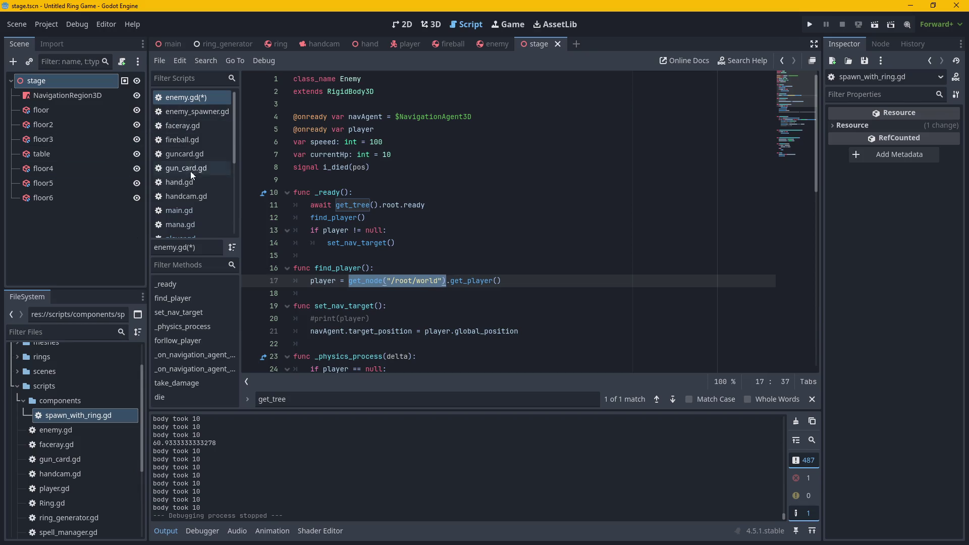
left_click(197, 111)
left_click(193, 101)
Open spawn_with_ring.gd, paste get_node("/root/world") on line 2, and begin extending the path.
double_click(66, 414)
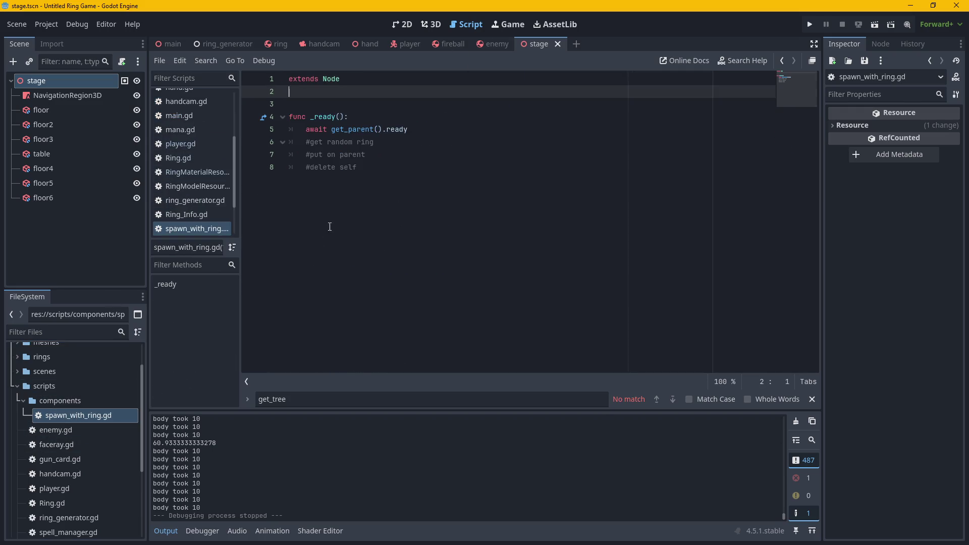
key("ctrl+v")
left_click(378, 93)
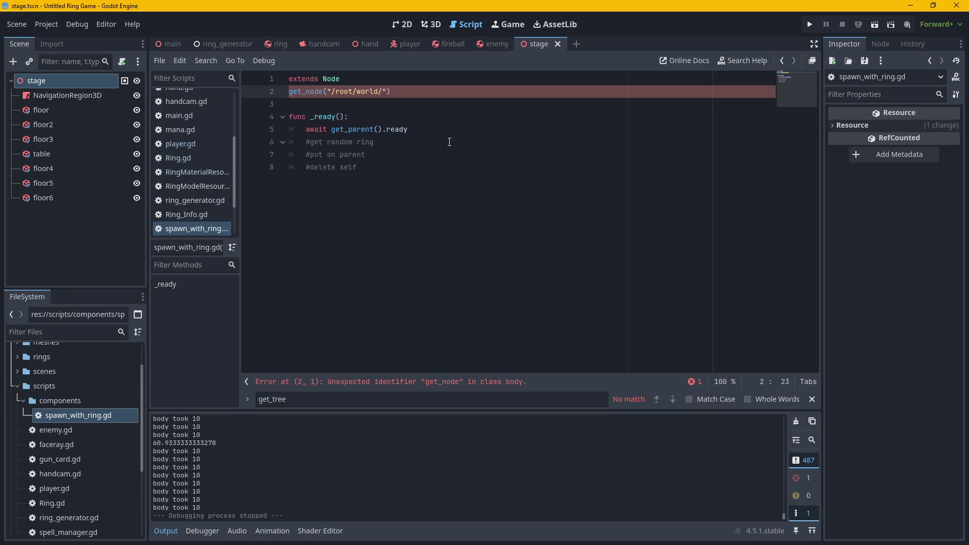
type("ring")
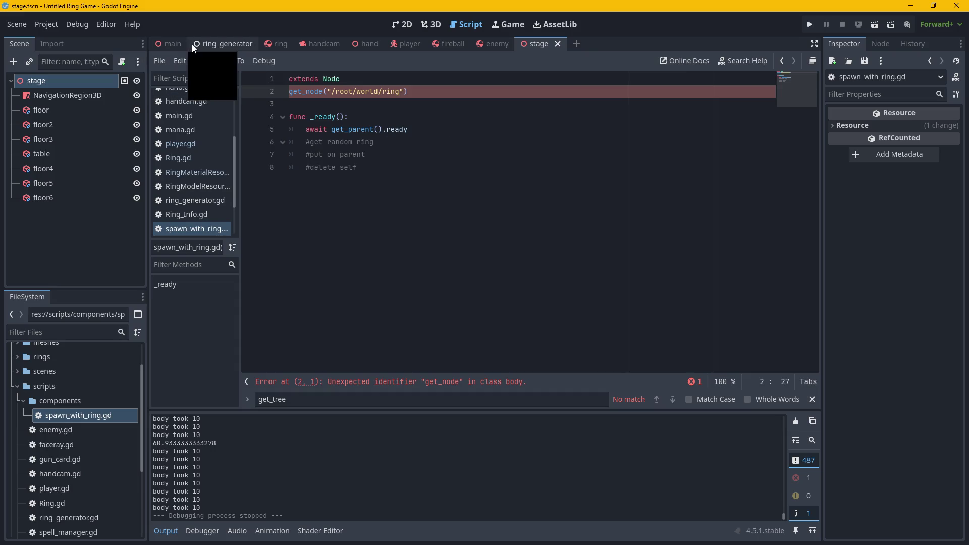
type("_ge")
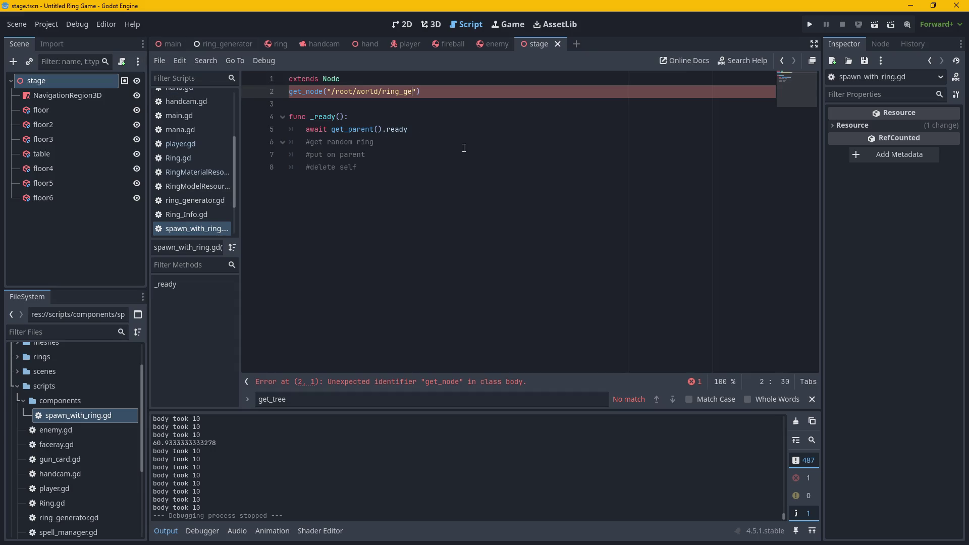
Check the main scene's node names, then complete the path as /root/world/ring_generator.
left_click(172, 44)
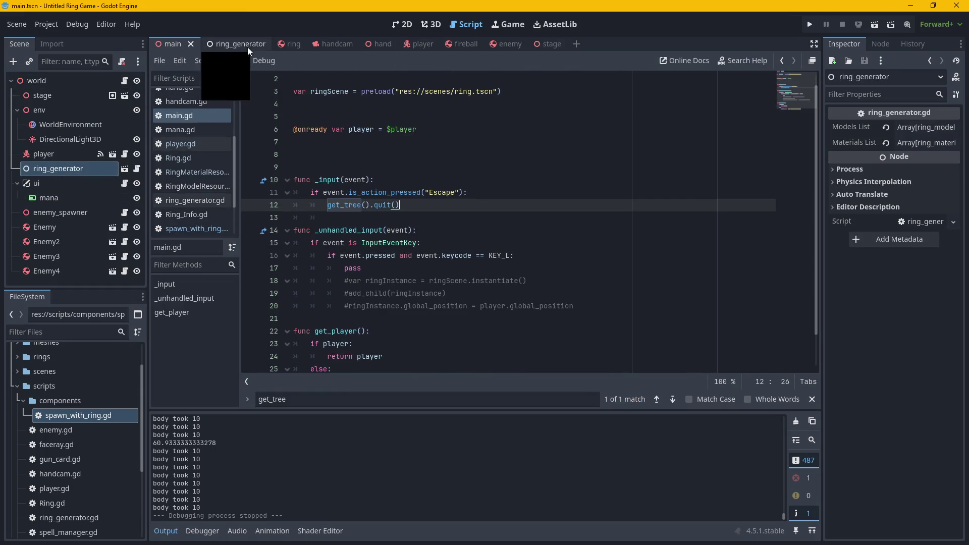
left_click(198, 231)
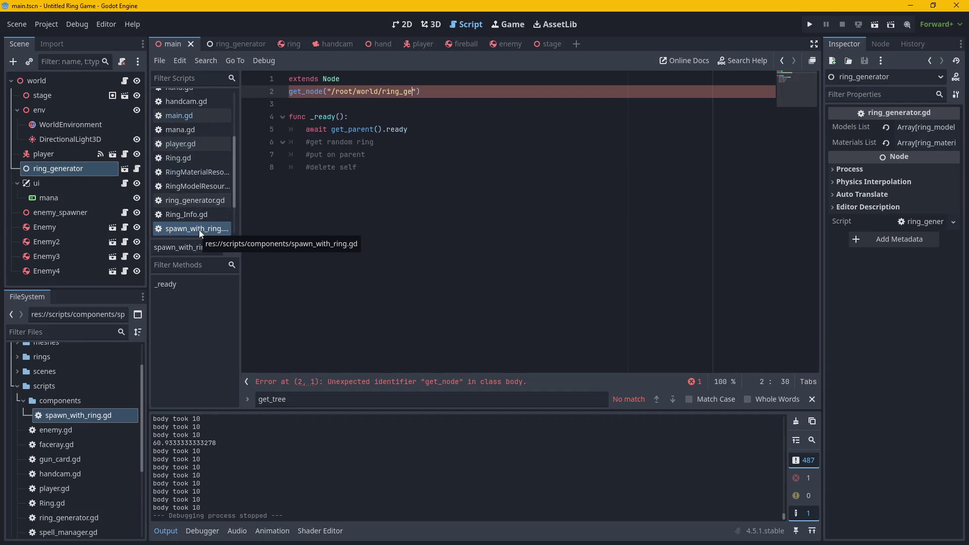
mouse_move(197, 228)
left_mouse_down()
mouse_move(439, 167)
mouse_move(524, 44)
mouse_move(575, 41)
mouse_move(535, 55)
mouse_move(490, 23)
mouse_move(182, 231)
left_mouse_up()
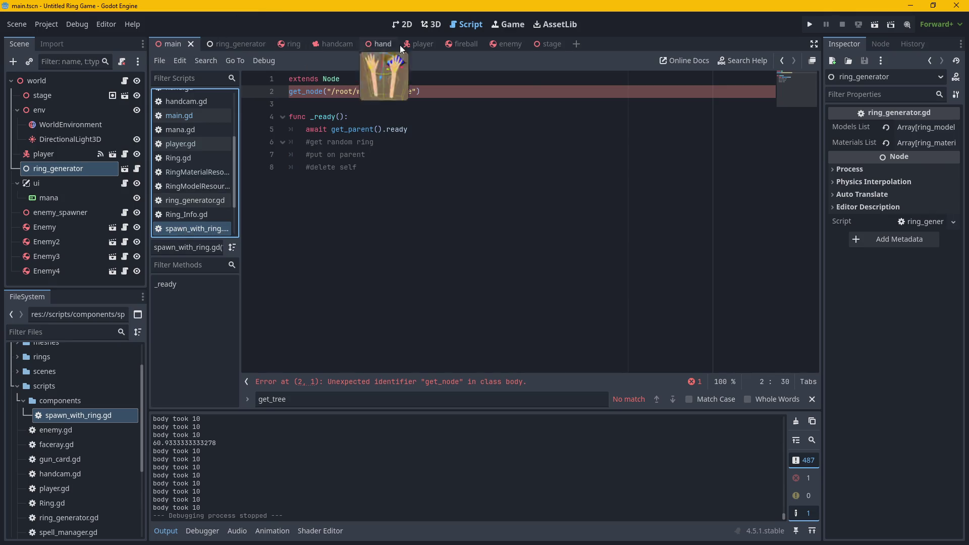
left_click(422, 92)
key("Left")
key("Left")
type("nerator")
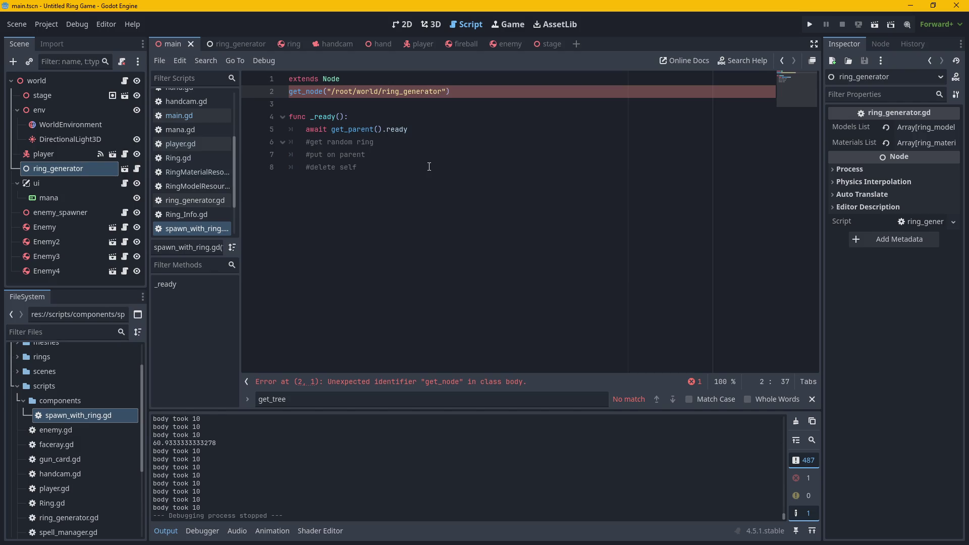
key("Down")
left_click(457, 91)
key("Home")
type("var ")
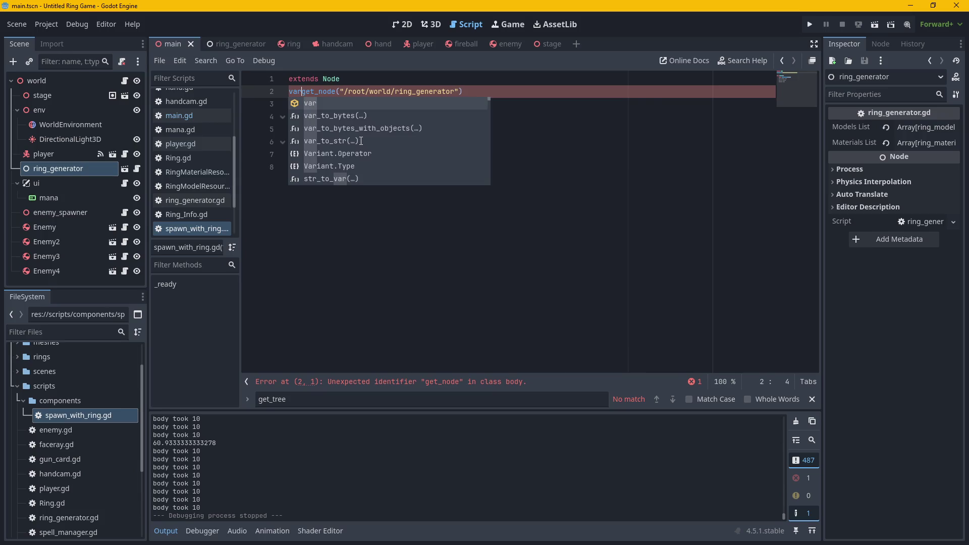
type("rin")
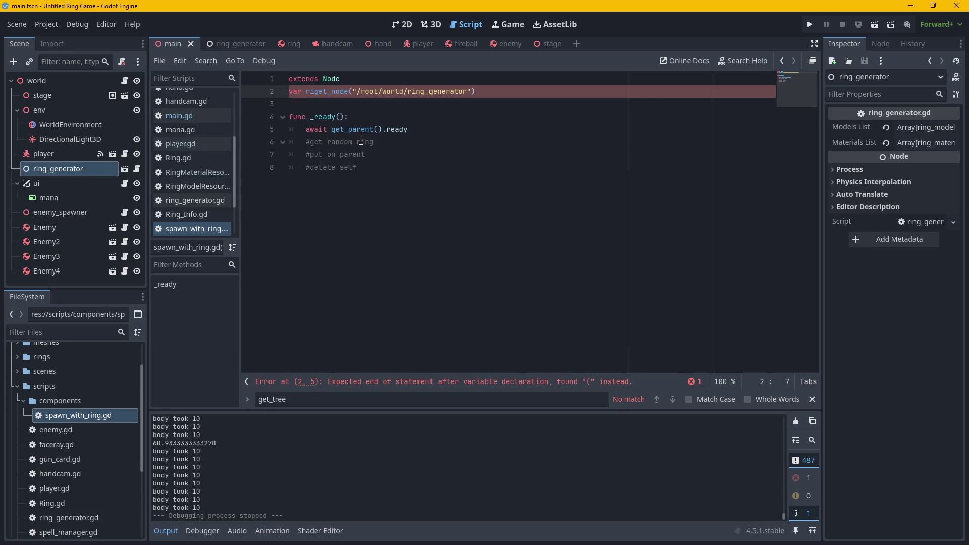
type("gGener")
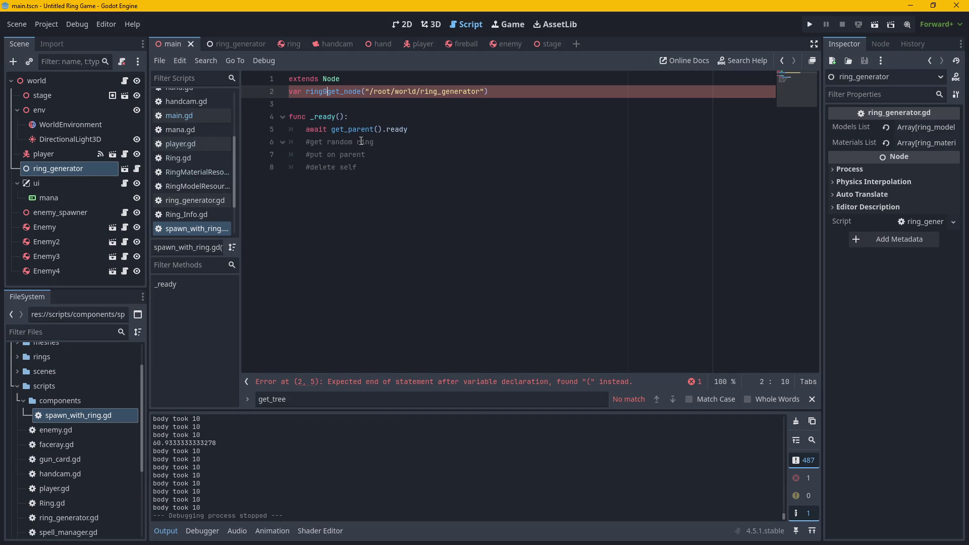
type("ator =")
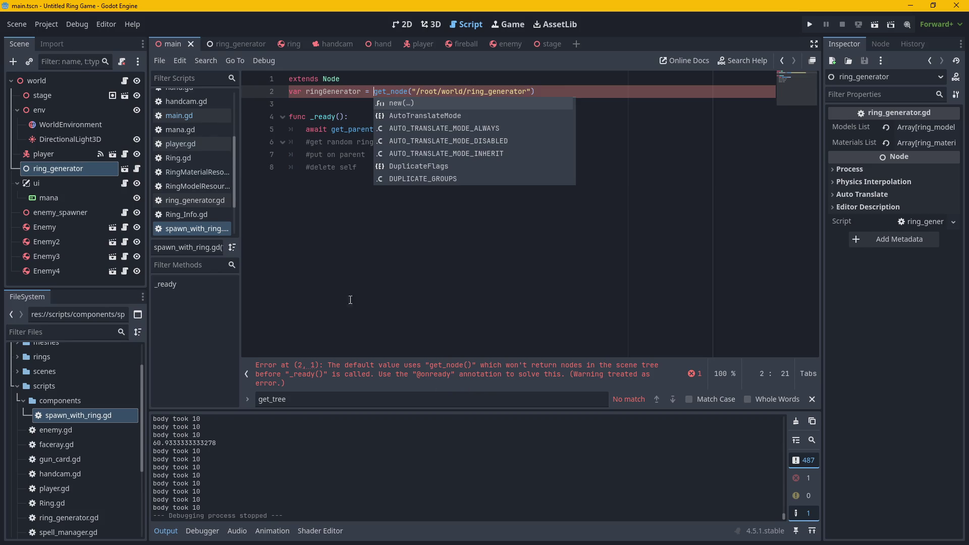
left_click(287, 92)
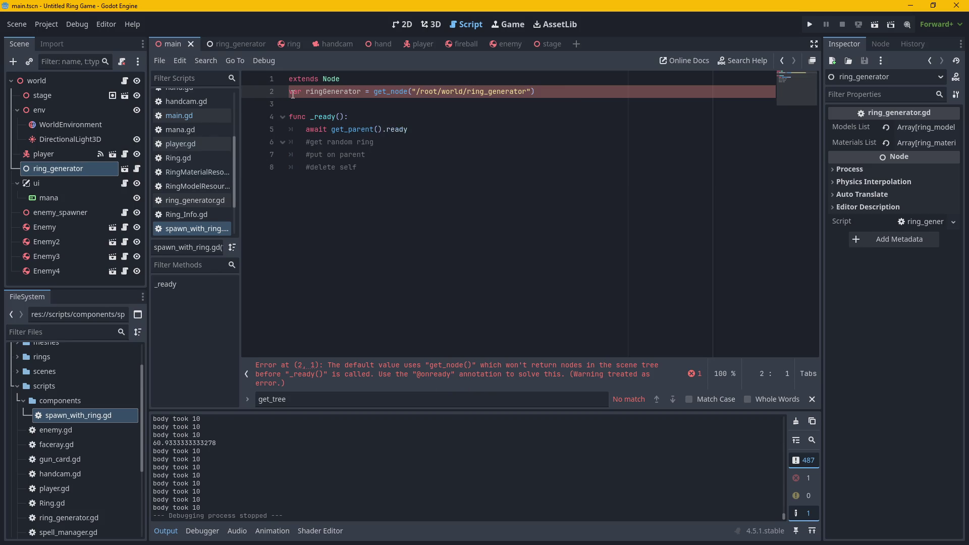
type("@onready")
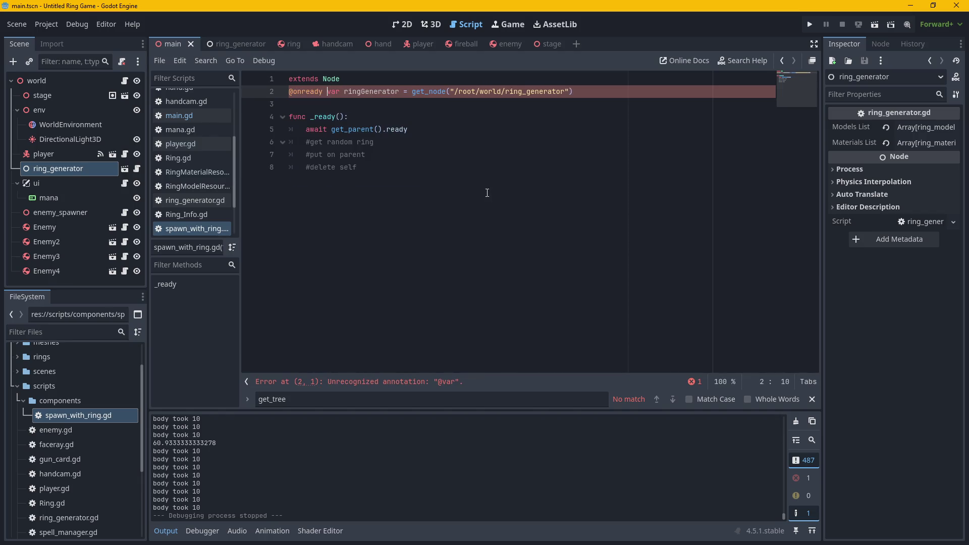
left_click(471, 155)
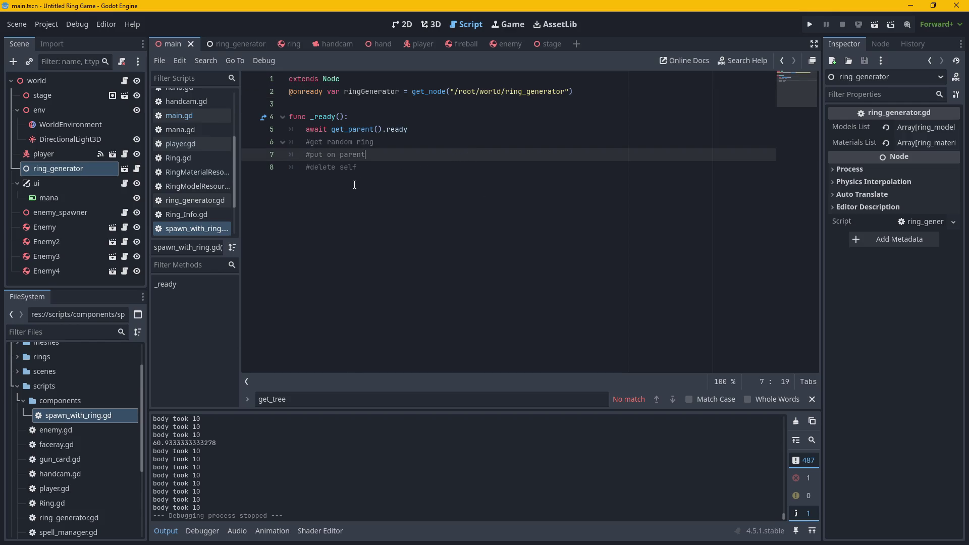
mouse_move(295, 93)
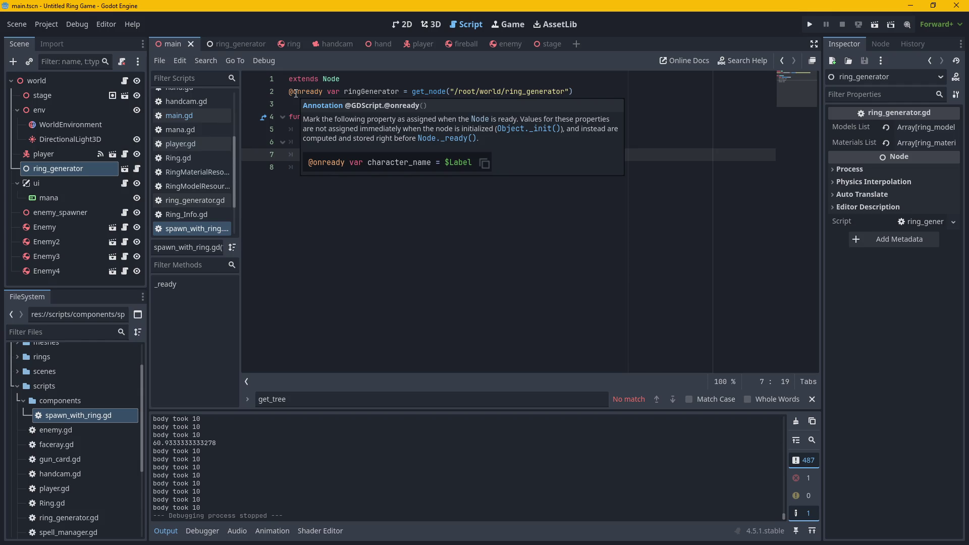
left_click(321, 91)
mouse_move(321, 91)
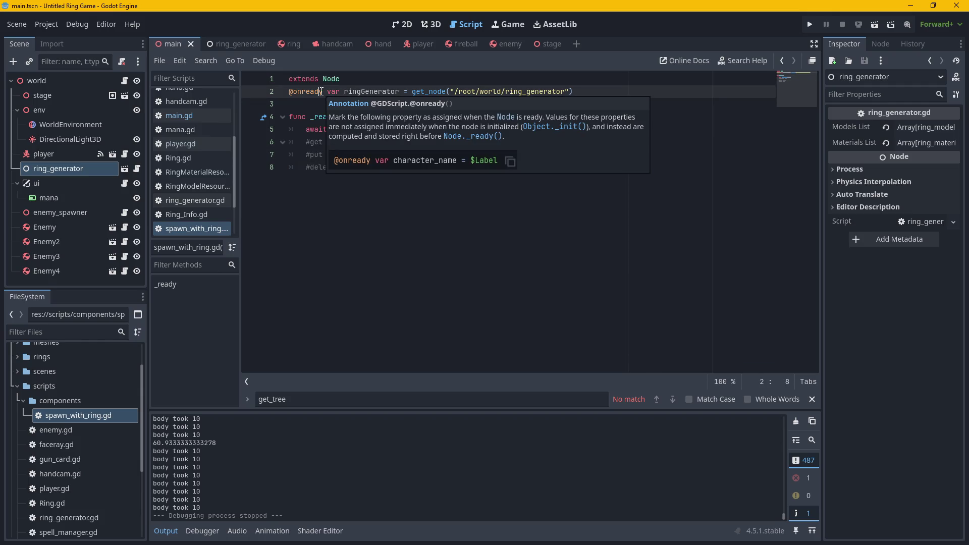
left_click(583, 96)
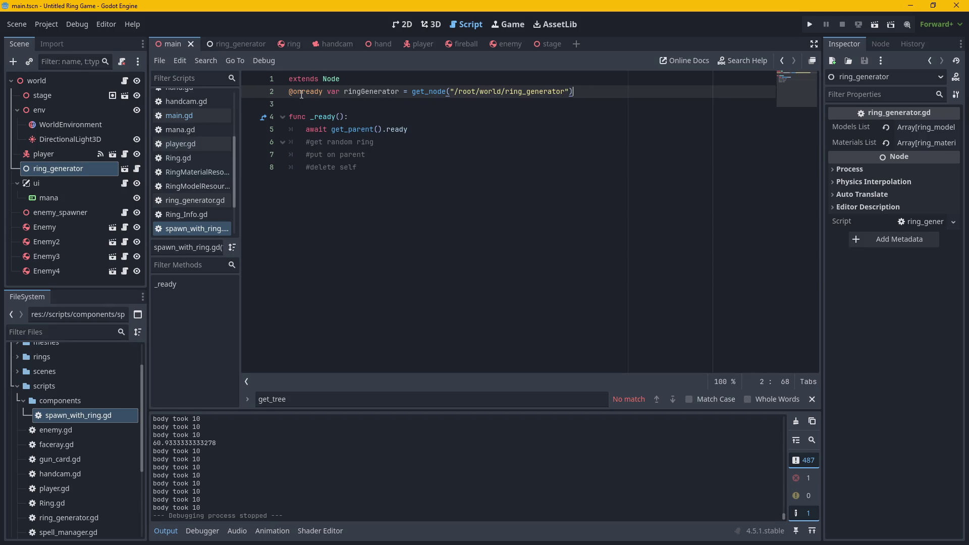
left_click(533, 199)
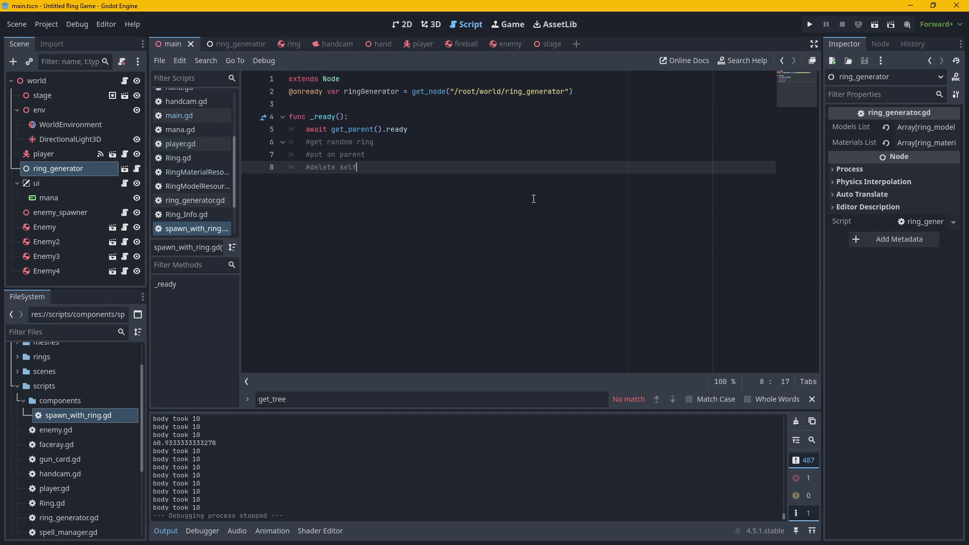
Replace the '#get random ring' comment on line 6 with an autocompleted 'ringGenerator.' call.
left_click(415, 131)
left_click(383, 146)
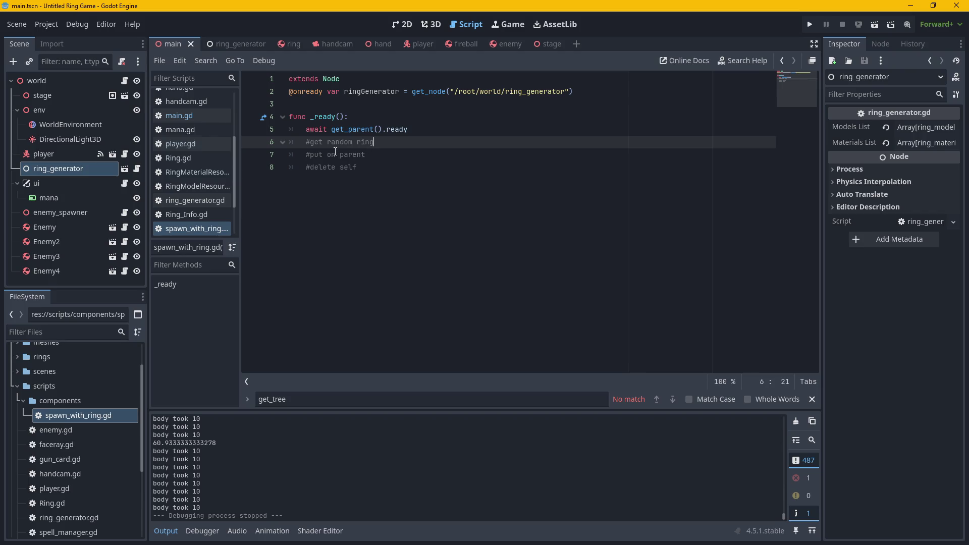
left_click_drag(308, 146, 393, 145)
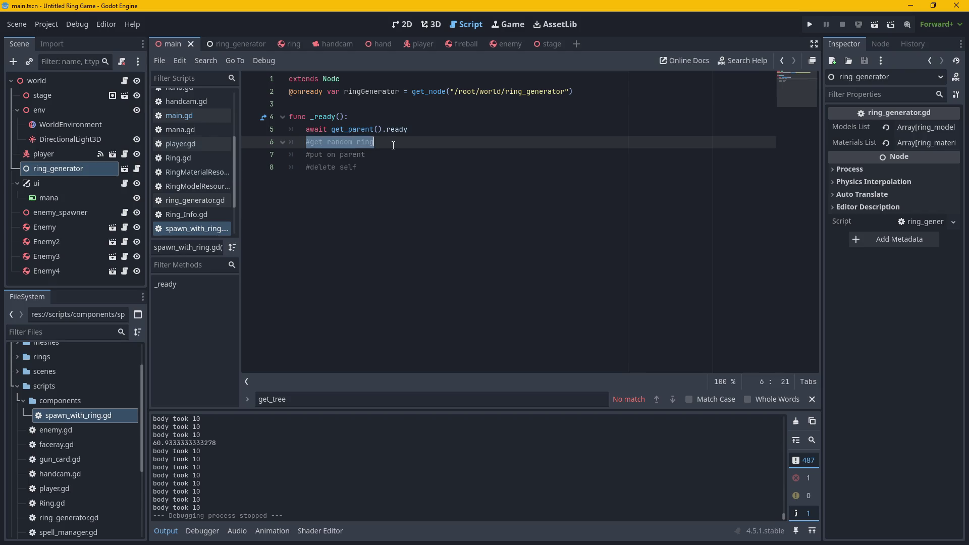
type("r")
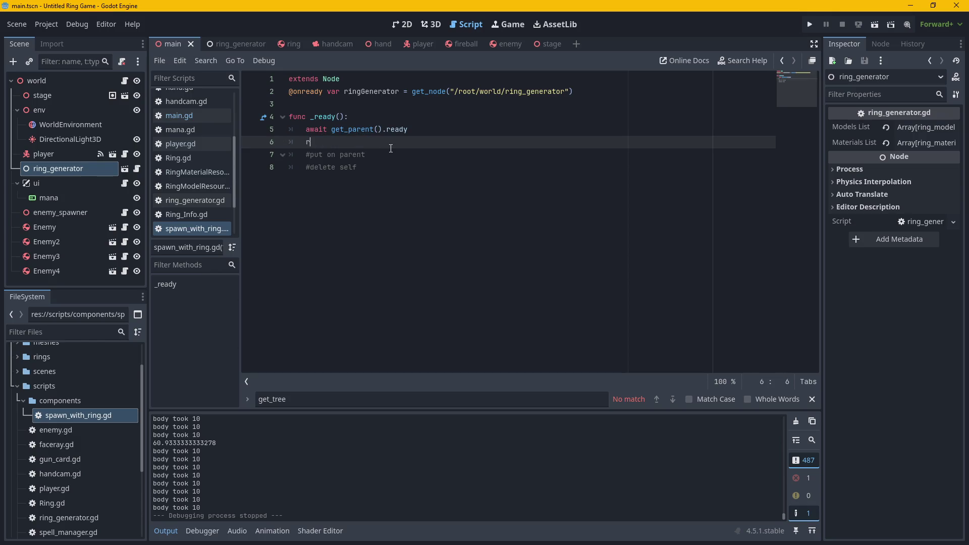
type("oing")
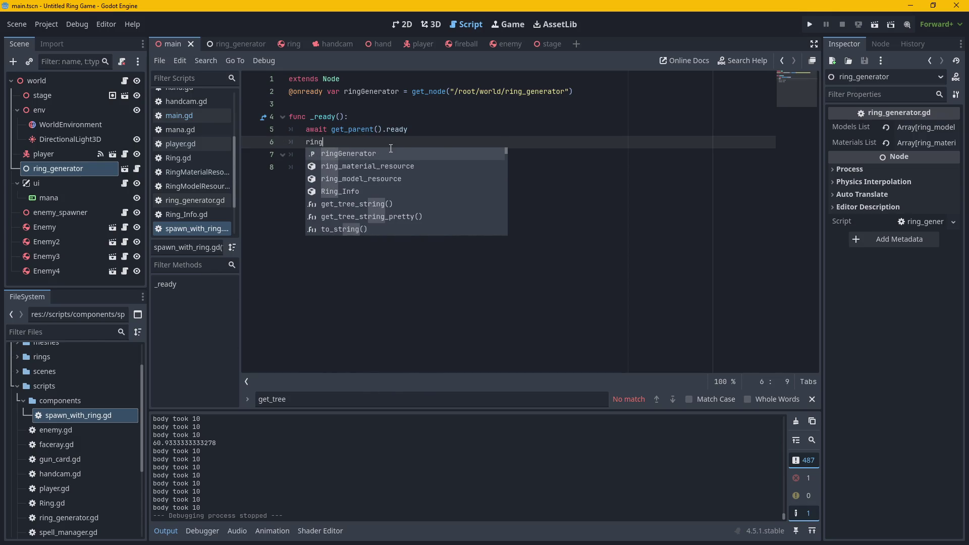
key("Return")
type("/")
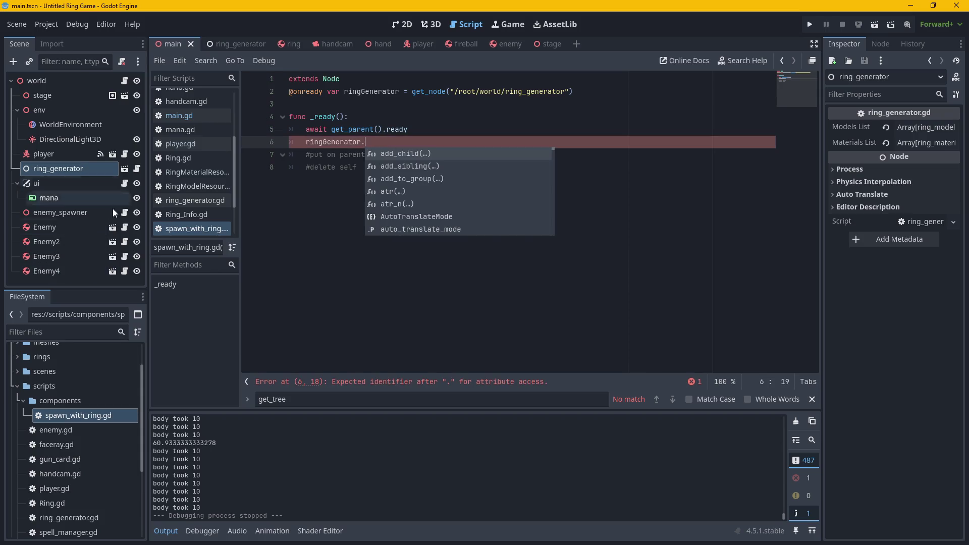
Review the ring_generator, ring and main tabs, then open the enemy scene for editing.
left_click(238, 44)
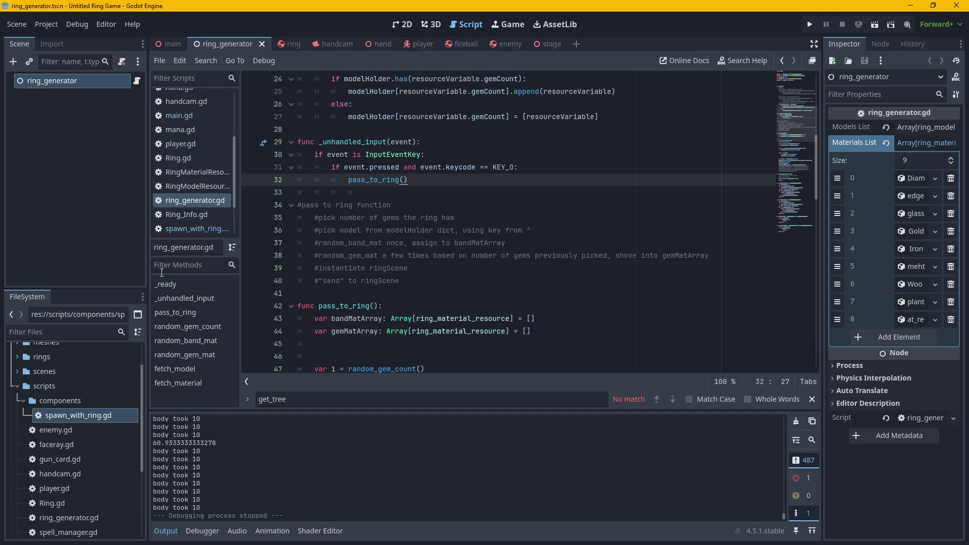
left_click(206, 228)
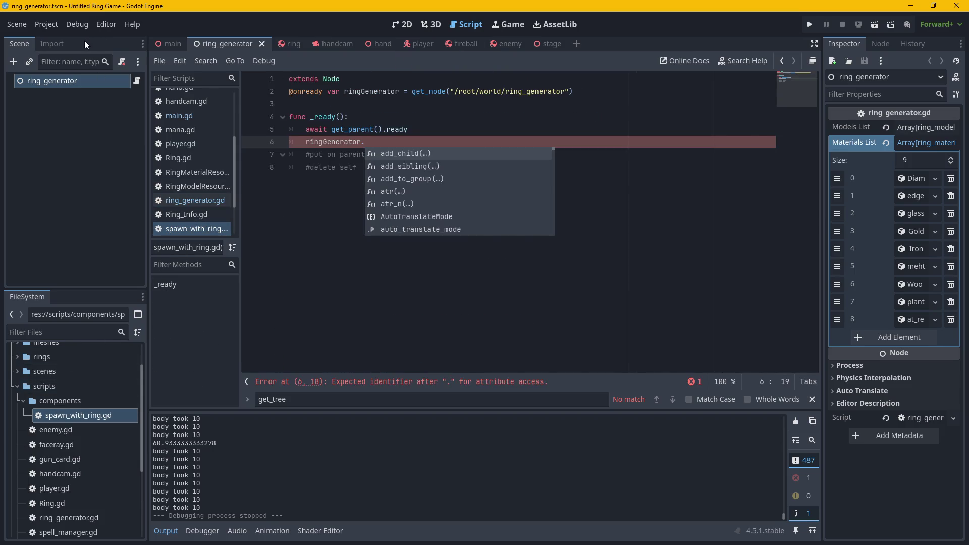
left_click(282, 49)
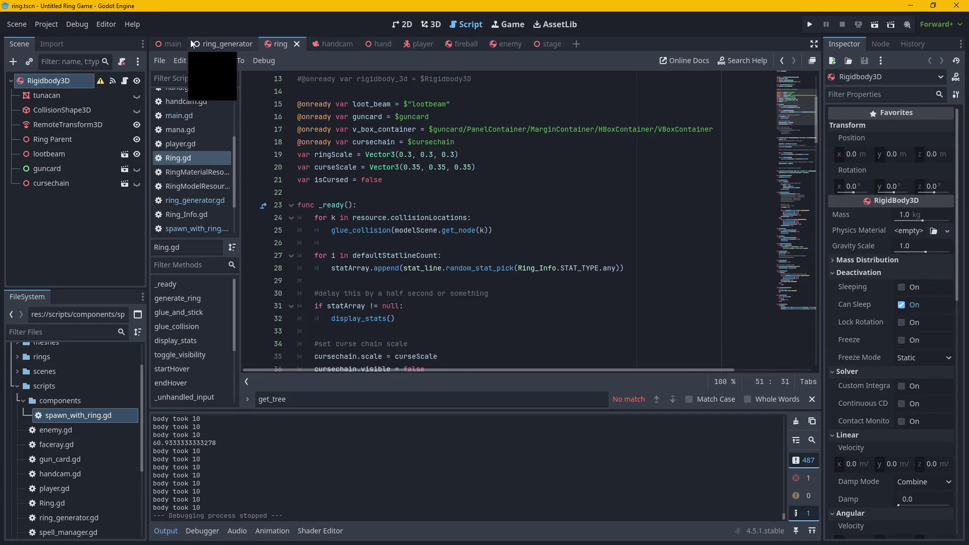
left_click(169, 44)
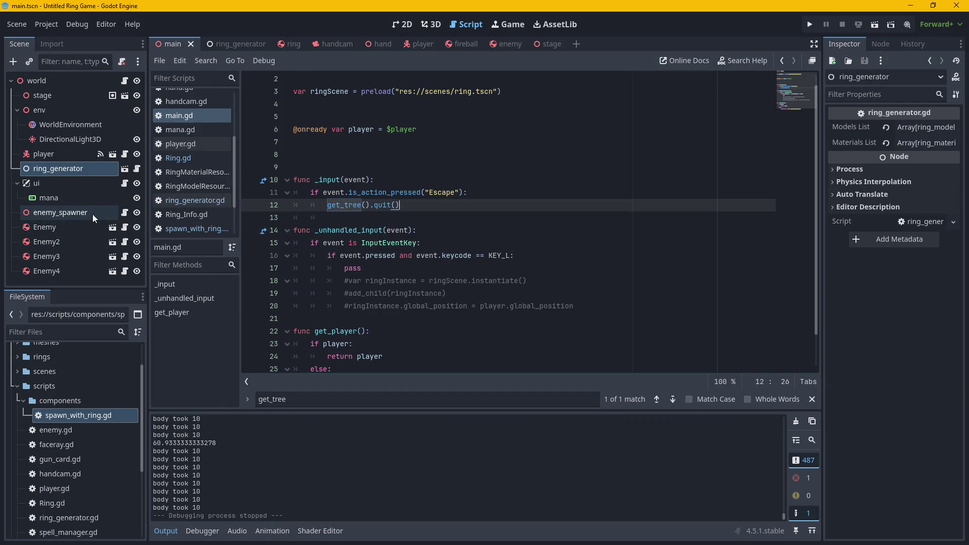
left_click(72, 229)
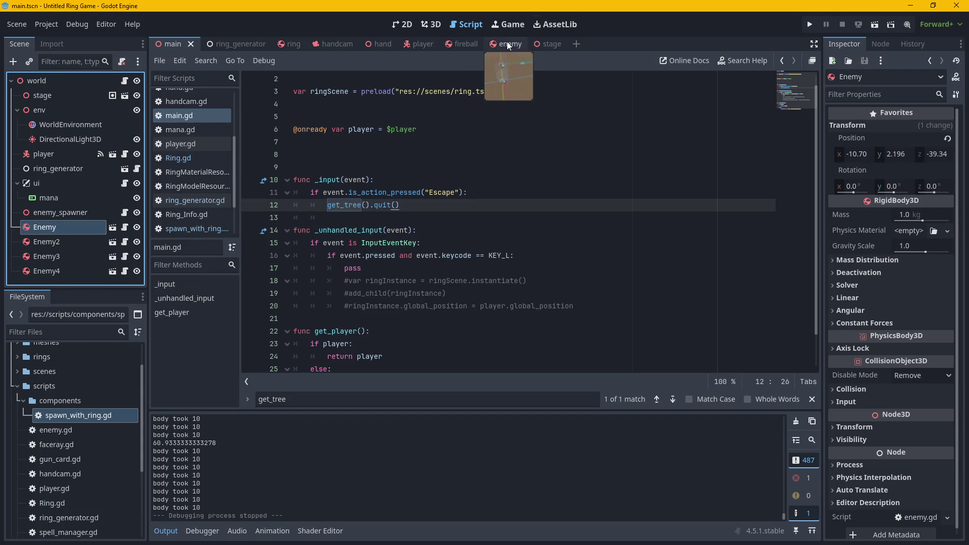
left_click(497, 46)
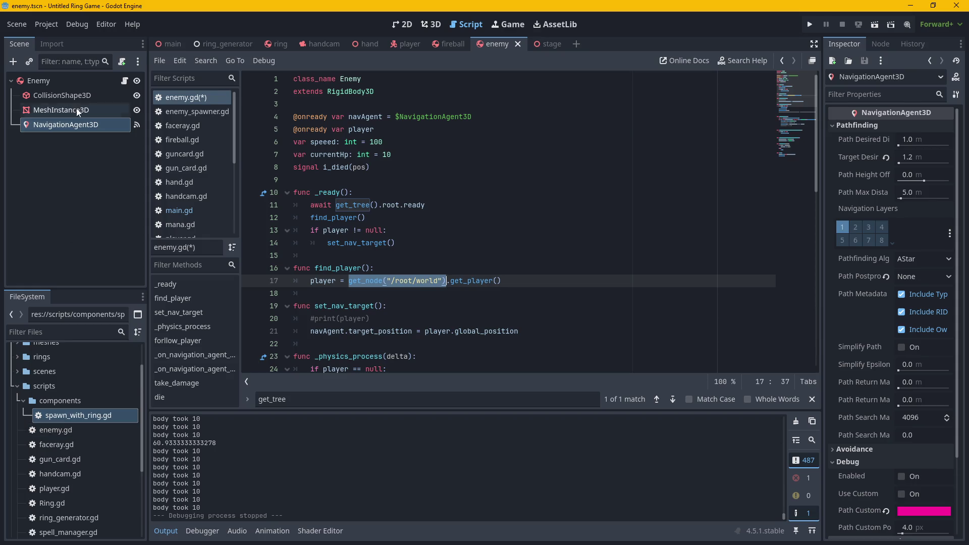
Add a plain Node child under the Enemy root, searching 'node' in Create New Node.
right_click(50, 81)
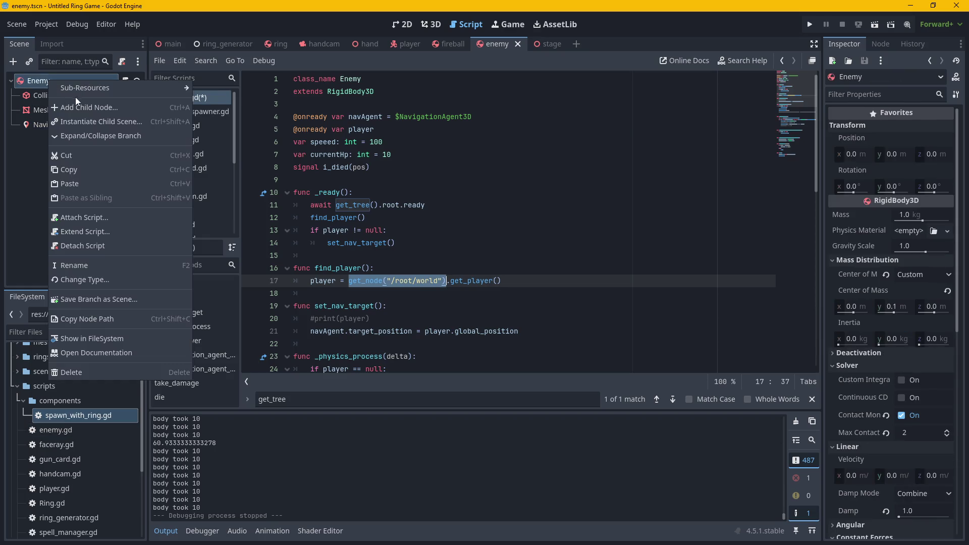
left_click(37, 83)
right_click(45, 83)
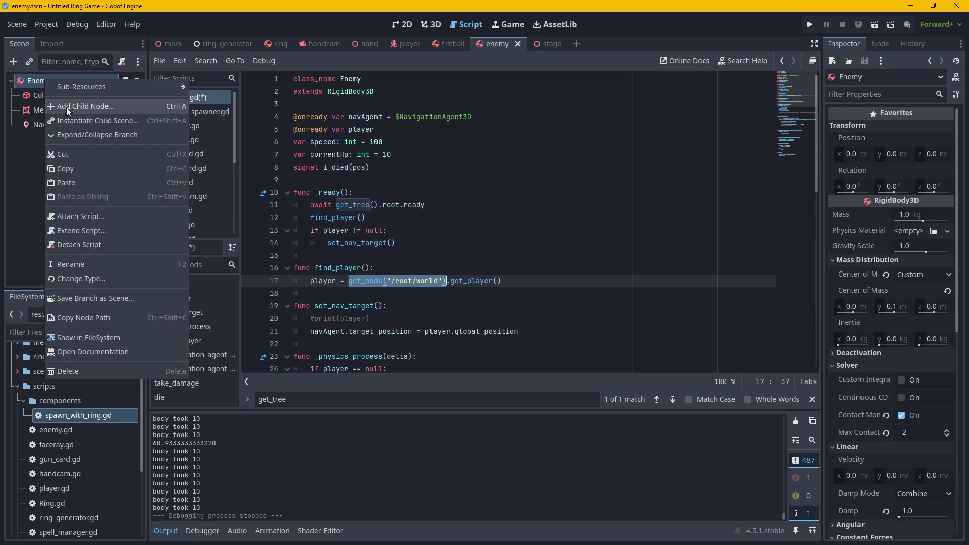
key("Escape")
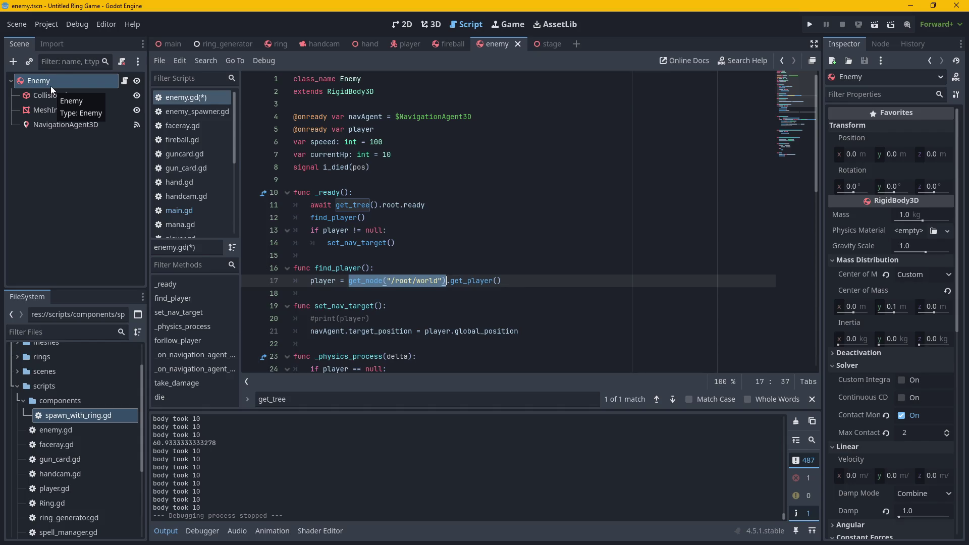
mouse_move(60, 417)
left_mouse_down()
mouse_move(25, 133)
mouse_move(58, 439)
left_mouse_up()
right_click(69, 87)
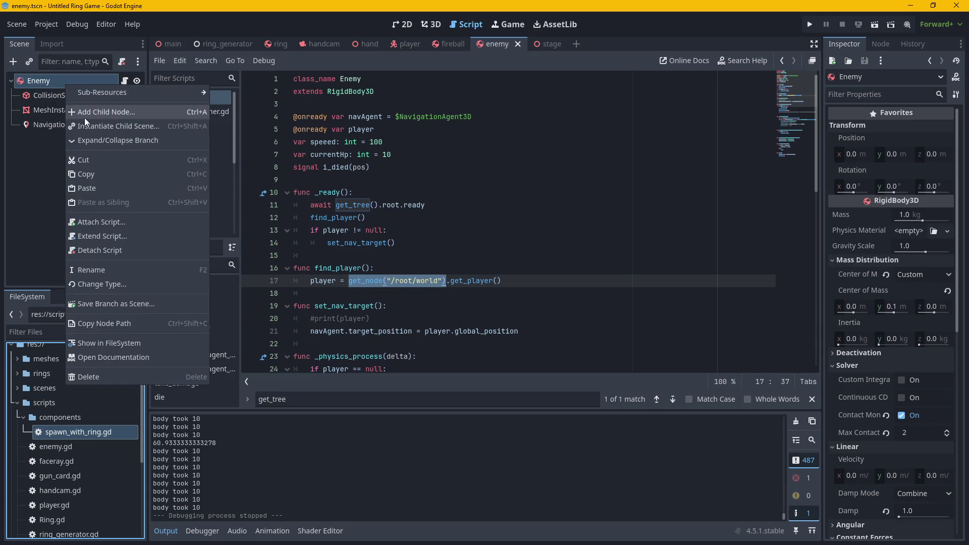
mouse_move(98, 94)
left_click(122, 111)
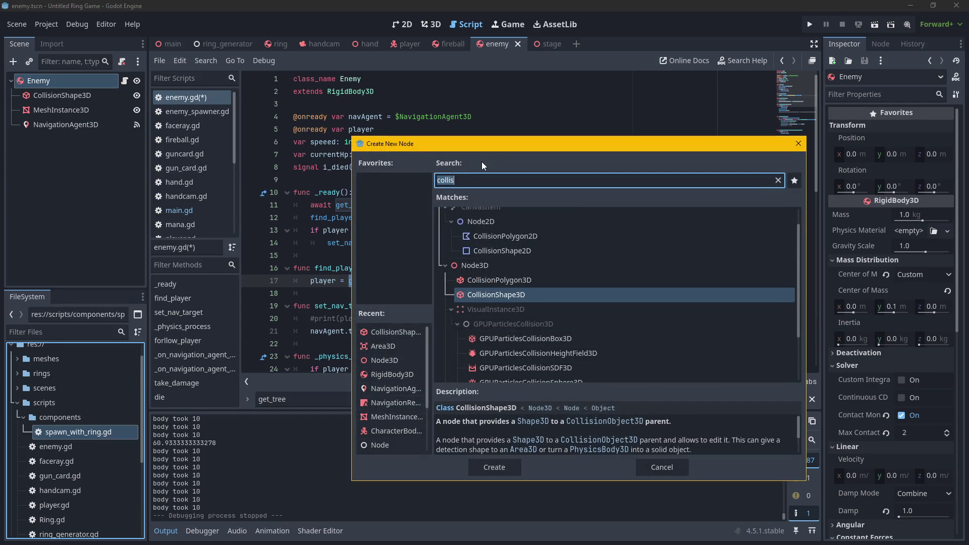
type("node")
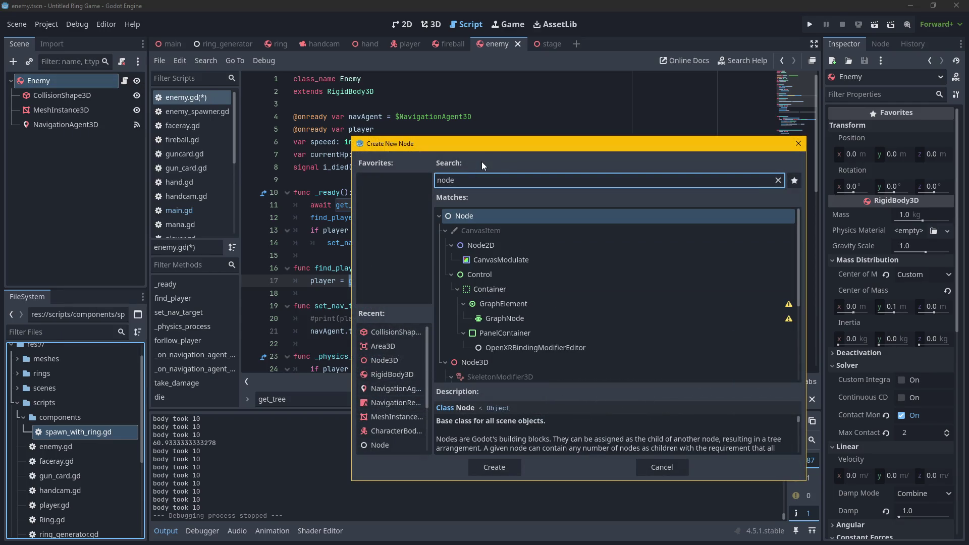
key("Return")
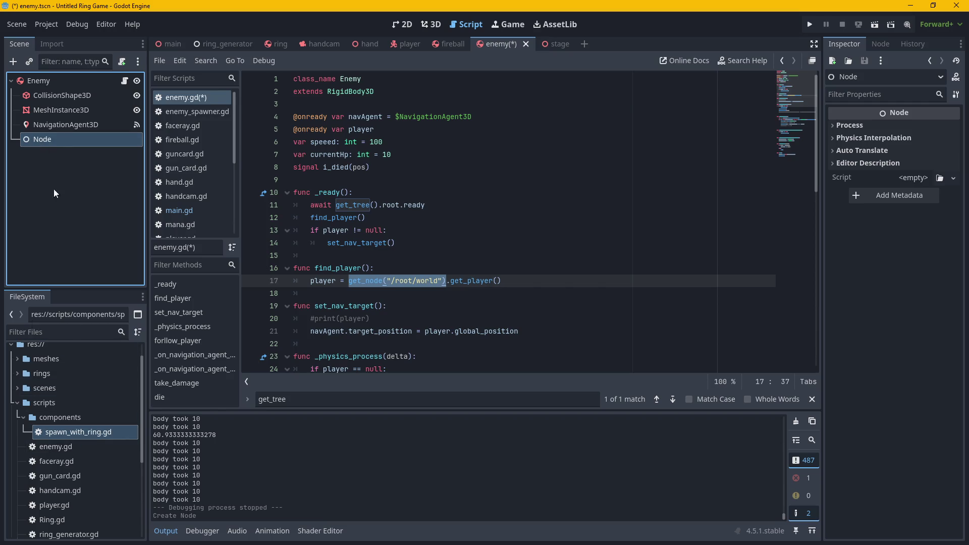
double_click(49, 138)
type("comp")
key("BackSpace")
key("BackSpace")
key("BackSpace")
key("Return")
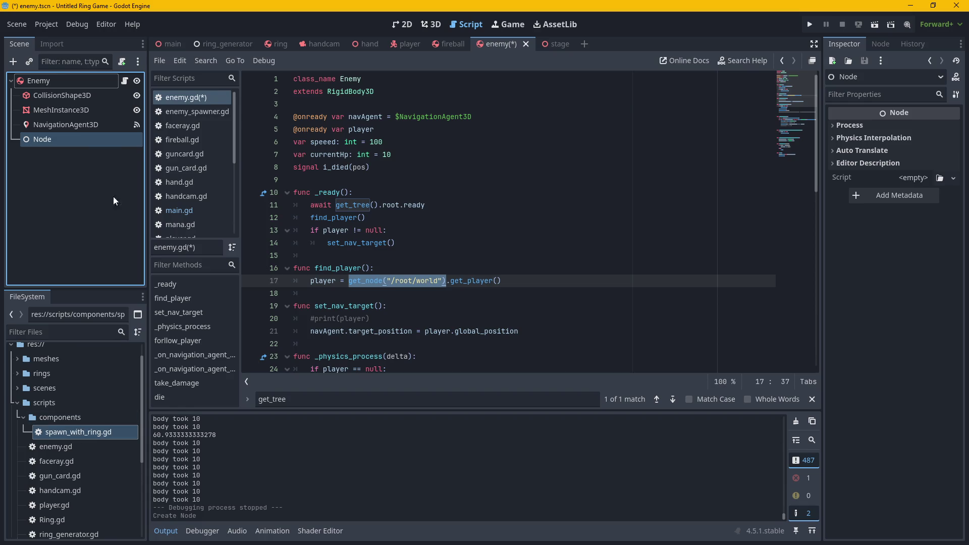
right_click(99, 146)
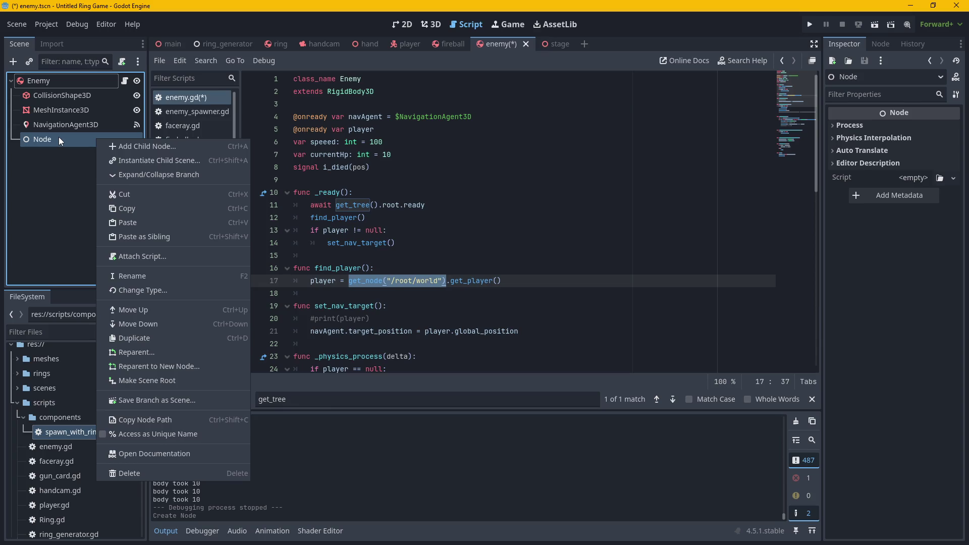
left_click(58, 434)
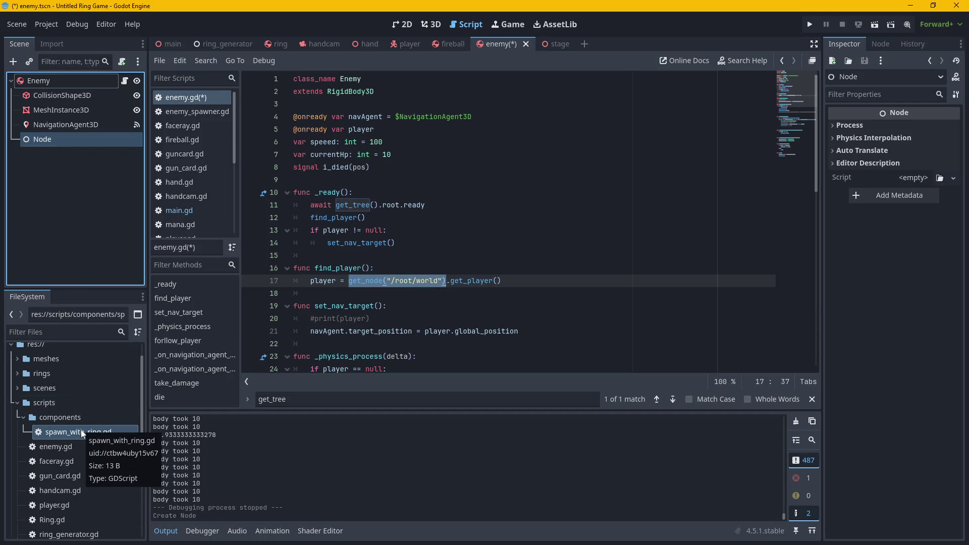
left_click_drag(77, 432, 76, 139)
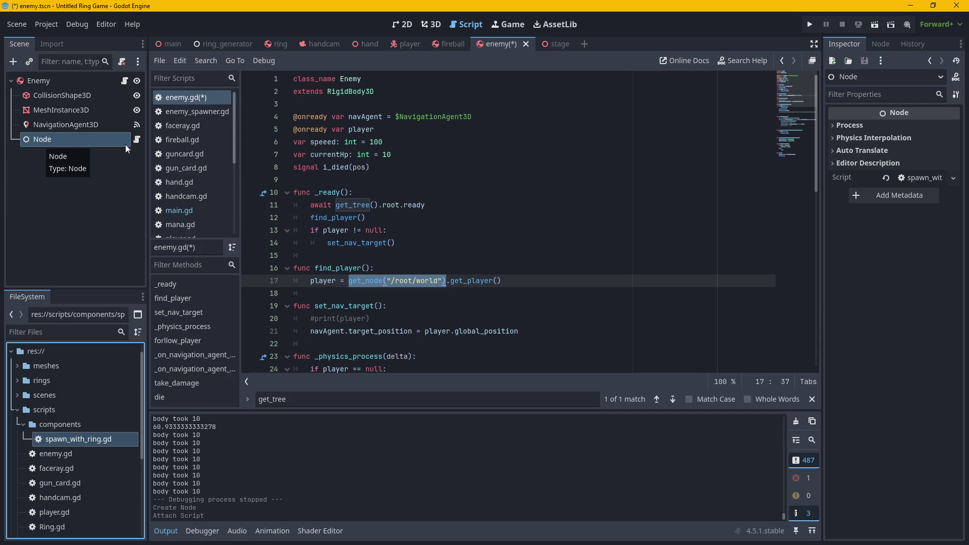
Rename the new Node to SpawnWithRingComponent and inspect its attached script resource.
double_click(100, 138)
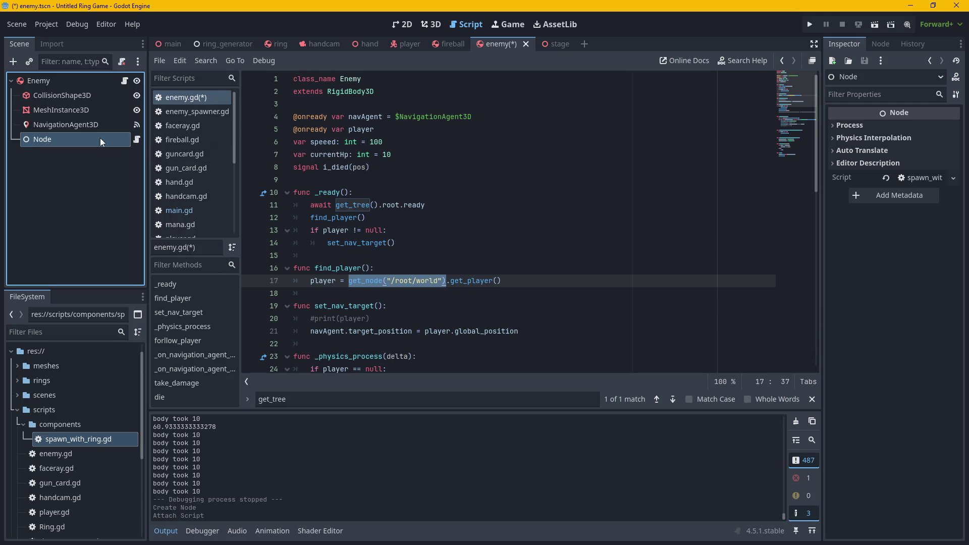
type("Spaw")
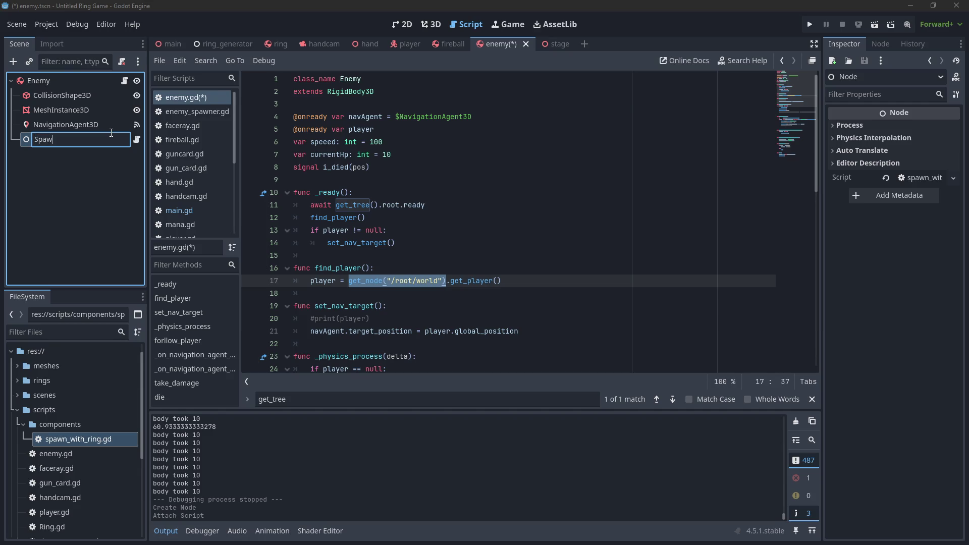
type("nWithRingCo")
type("mponent")
key("Return")
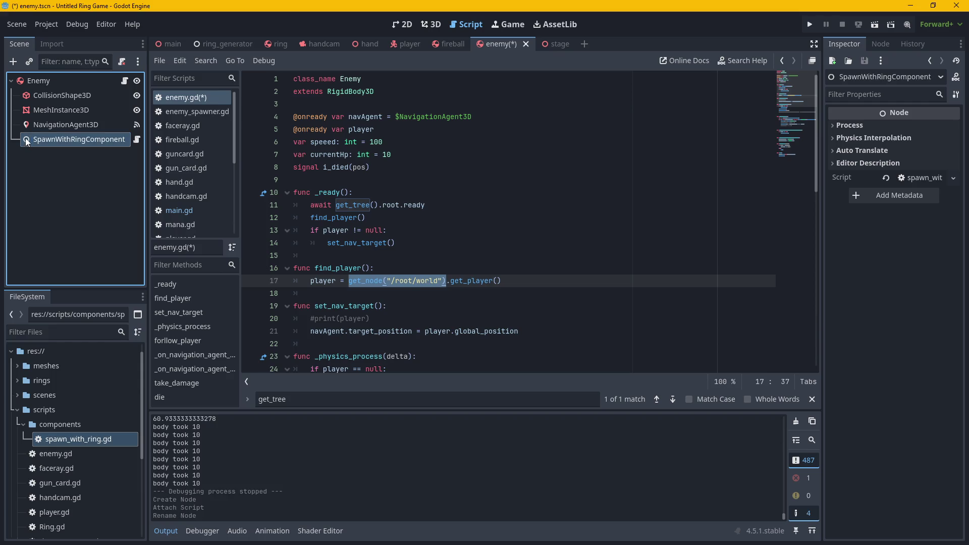
right_click(25, 142)
left_click(20, 132)
left_click(929, 77)
left_click(929, 77)
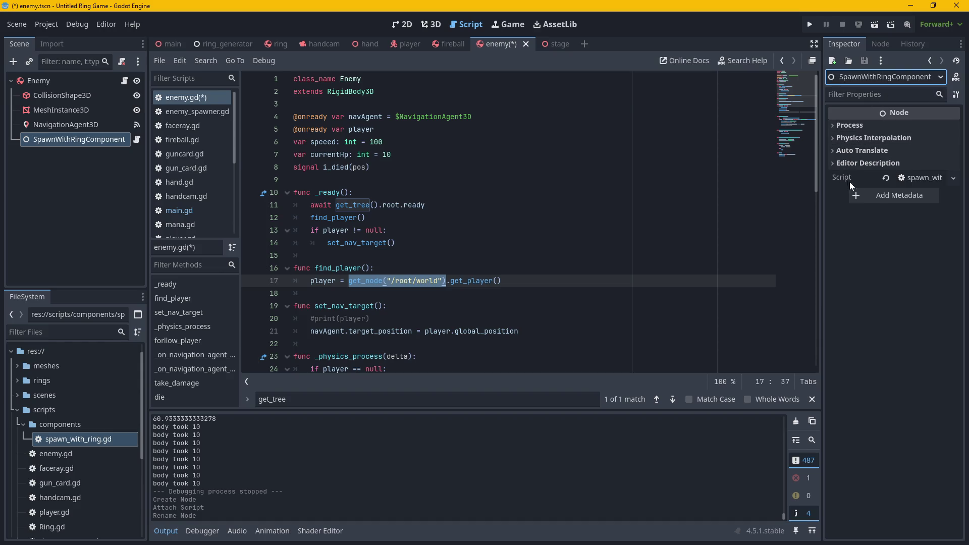
left_click(881, 61)
left_click(879, 60)
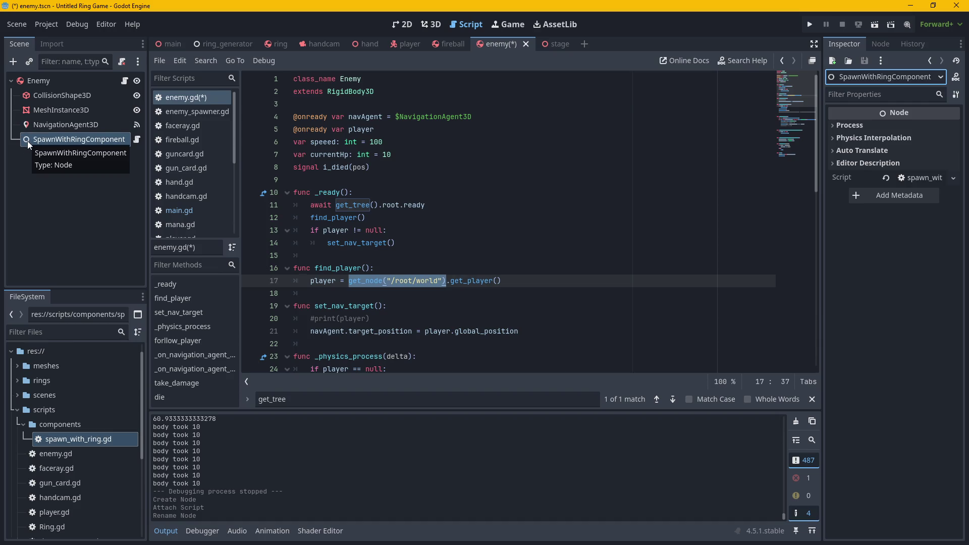
Browse the SpawnWithRingComponent node's context-menu actions without choosing any.
right_click(26, 143)
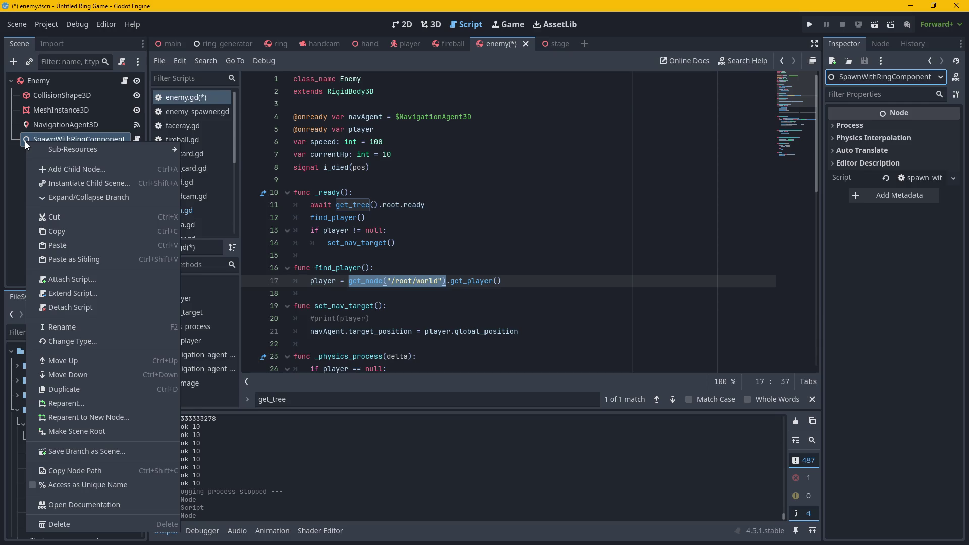
key("Escape")
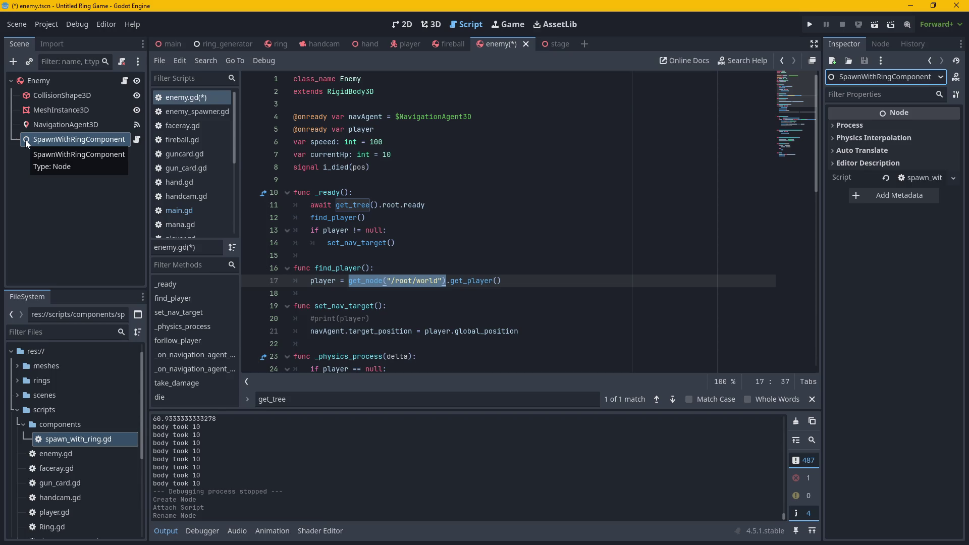
right_click(77, 137)
left_click(69, 168)
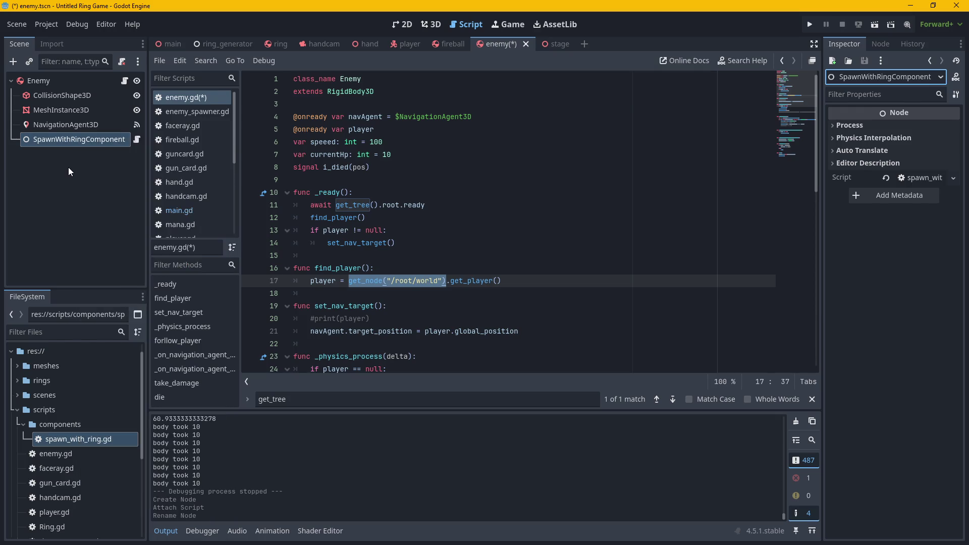
right_click(42, 141)
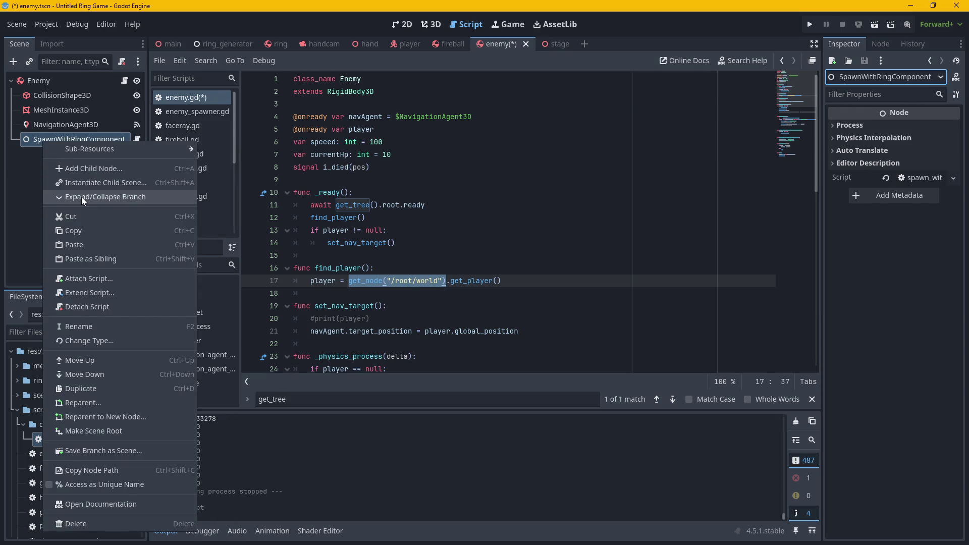
left_click(68, 198)
right_click(50, 141)
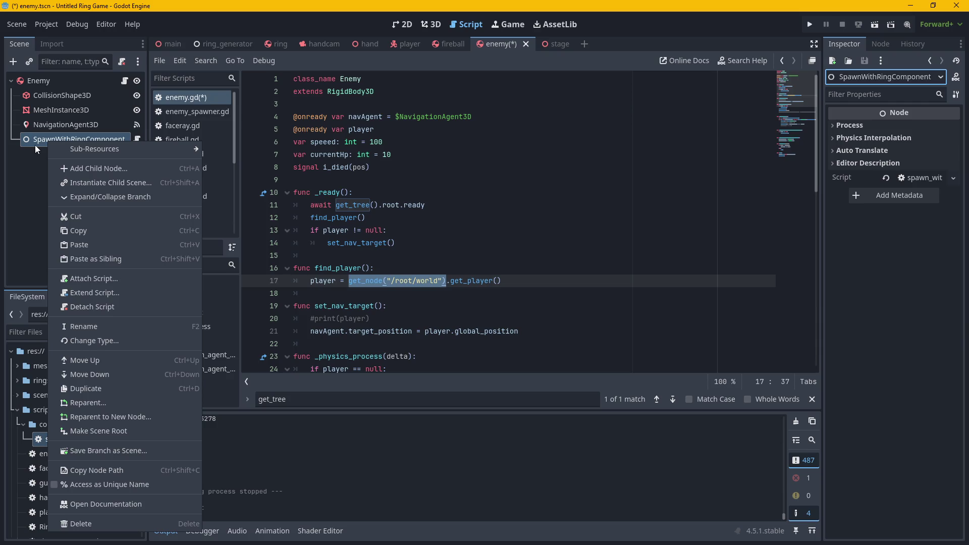
left_click(34, 152)
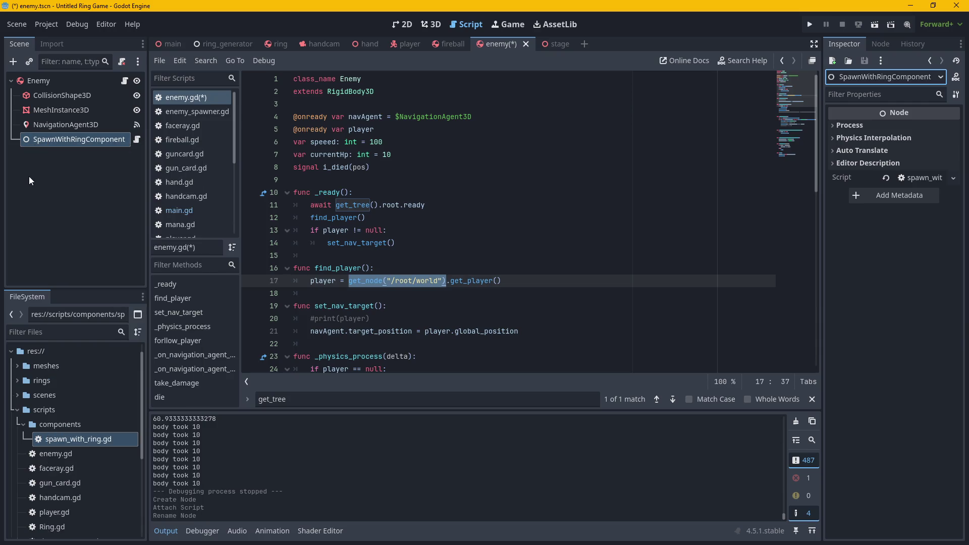
Select SpawnWithRingComponent and open its attached spawn_with_ring.gd script.
left_click(565, 306)
left_click(548, 285)
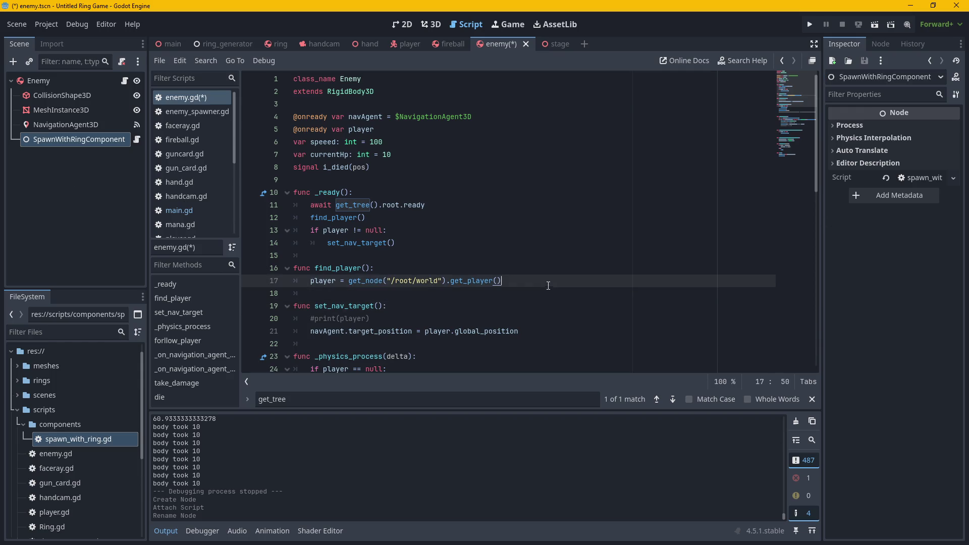
left_click(21, 159)
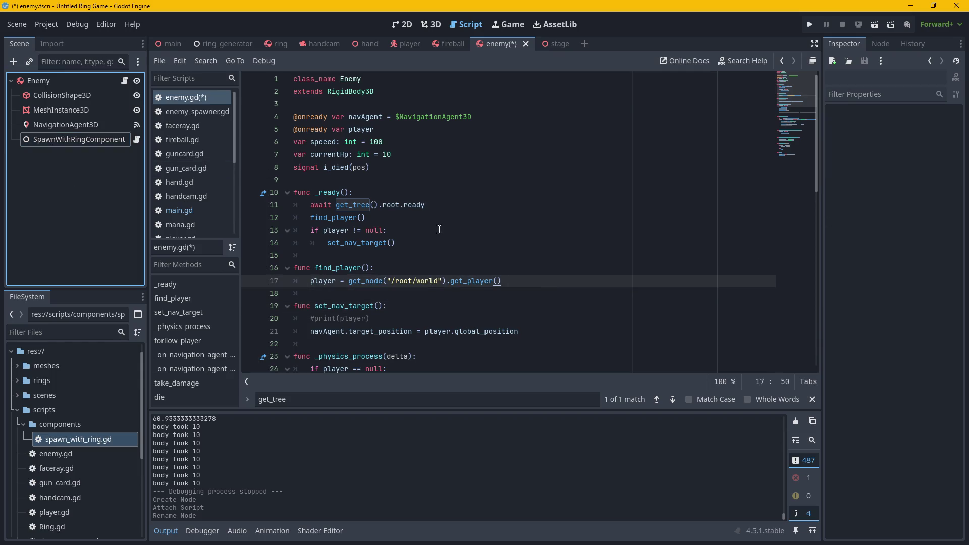
left_click(33, 140)
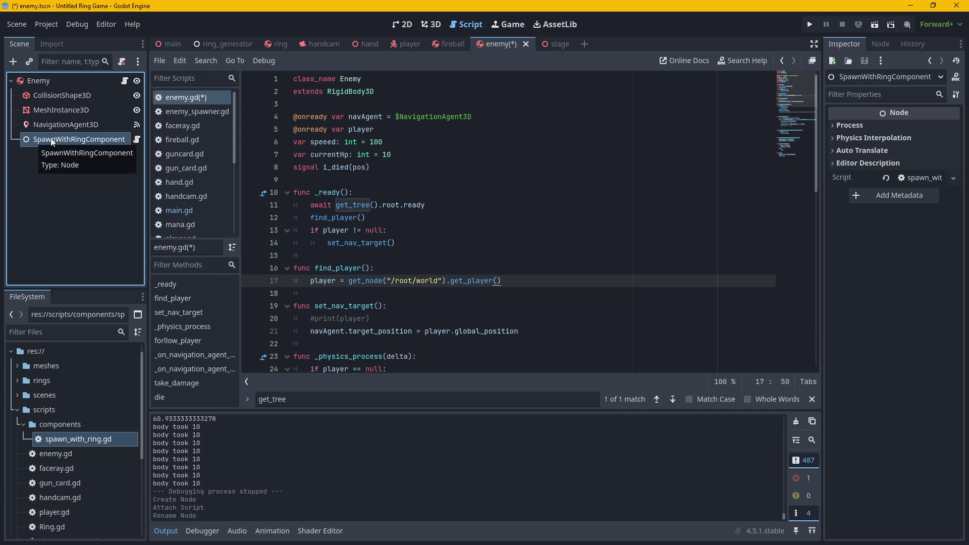
left_click(138, 139)
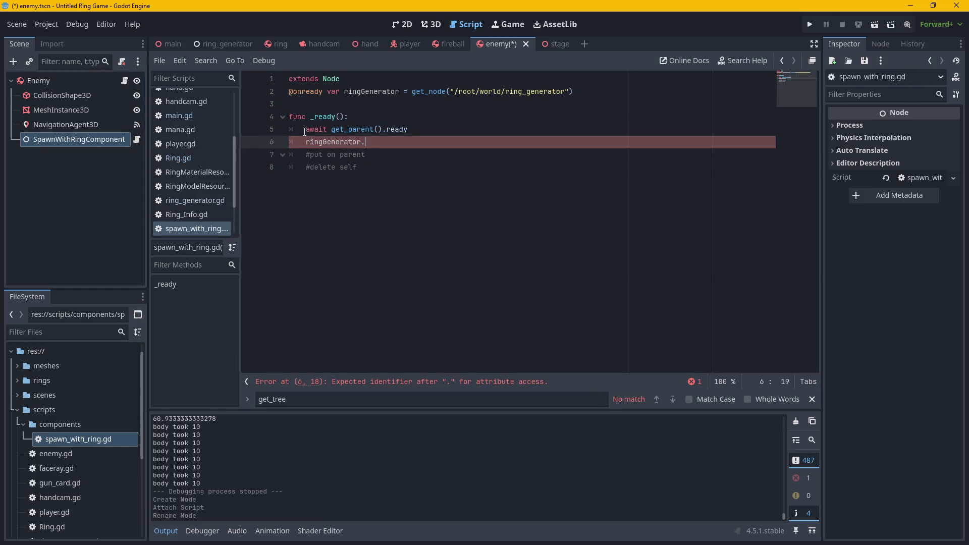
Add 'class_name aaaaa' on a new line 2 below extends Node.
left_click(352, 79)
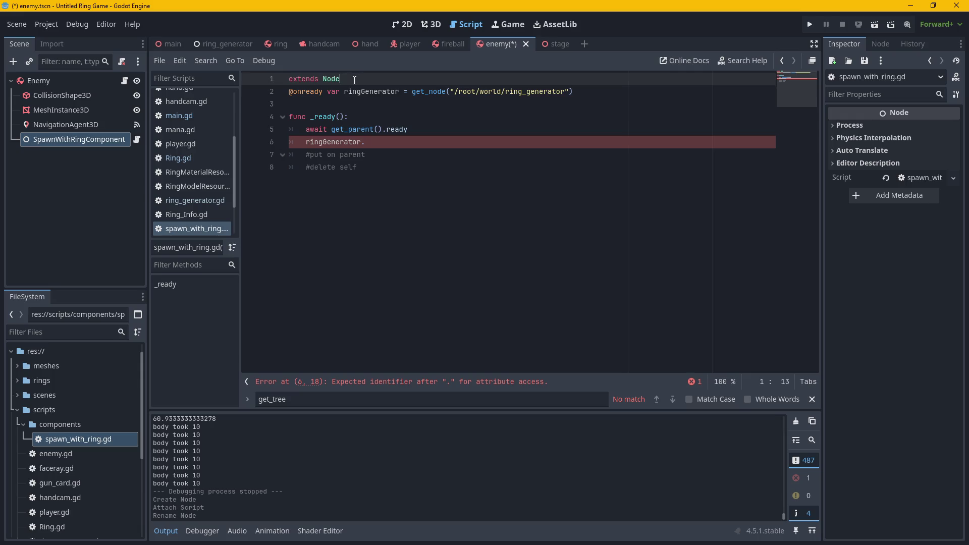
key("Return")
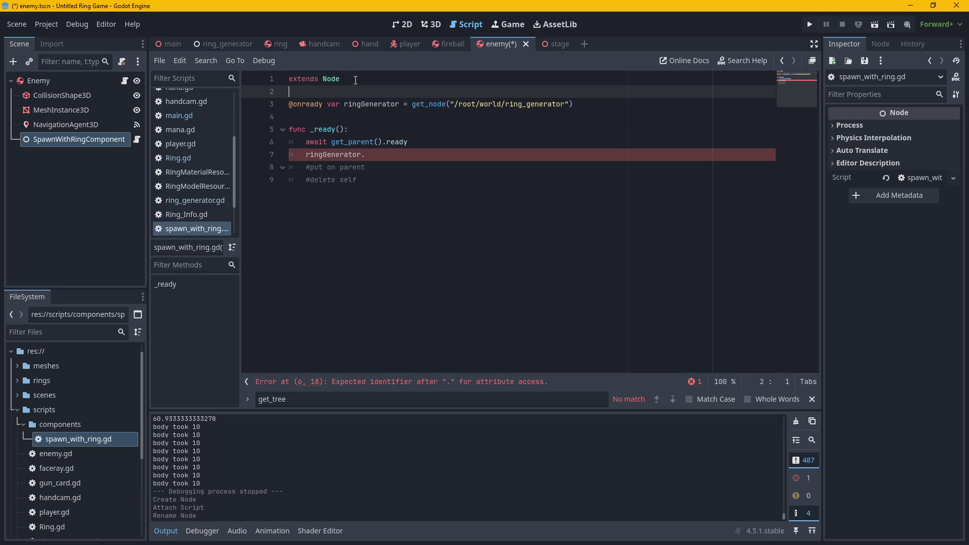
type("Class")
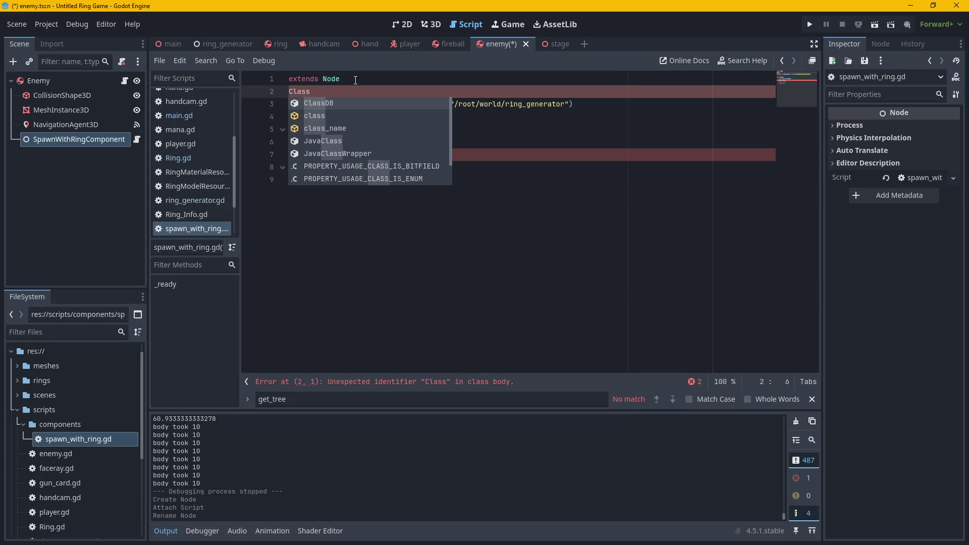
type("_")
key("Return")
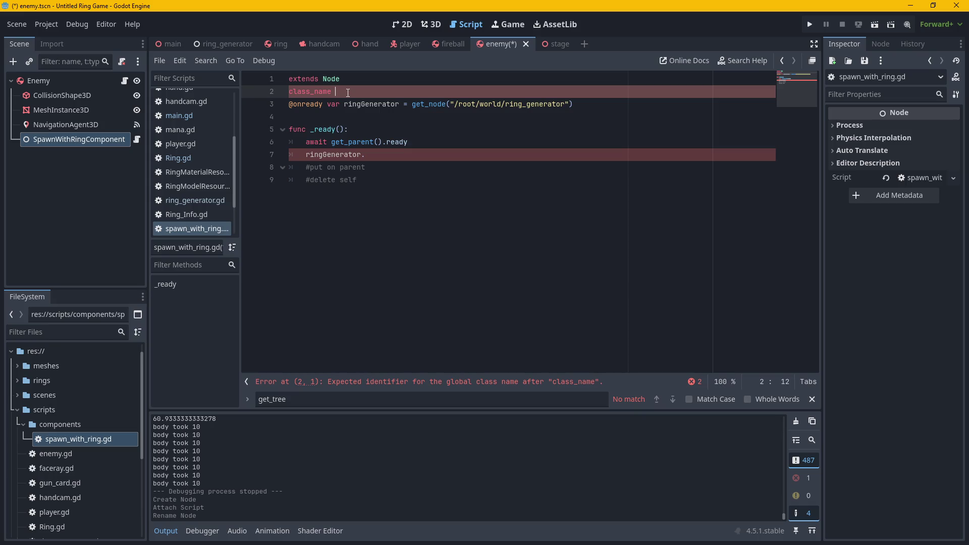
type("aaaaa")
Remove the stray extra line 3 and select the class name aaaaa.
key("Return")
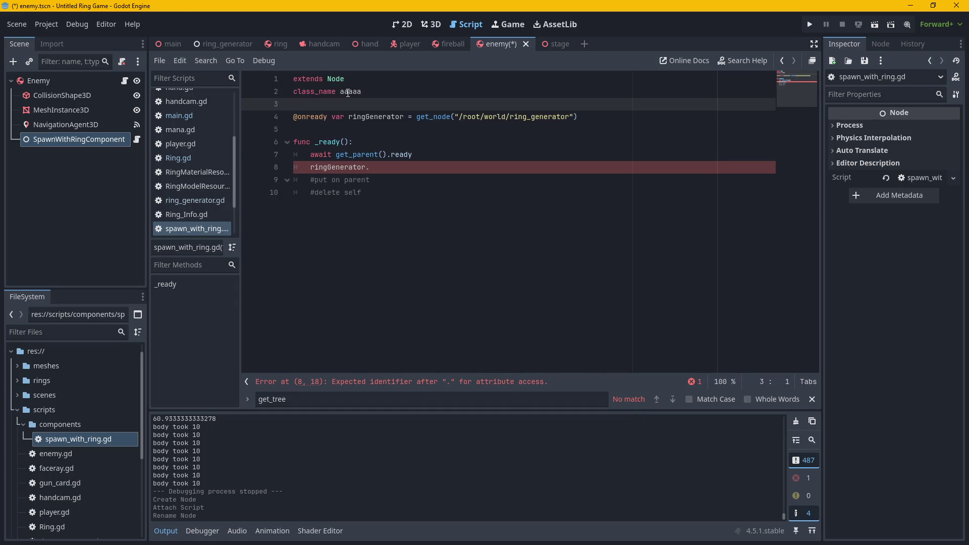
type("class")
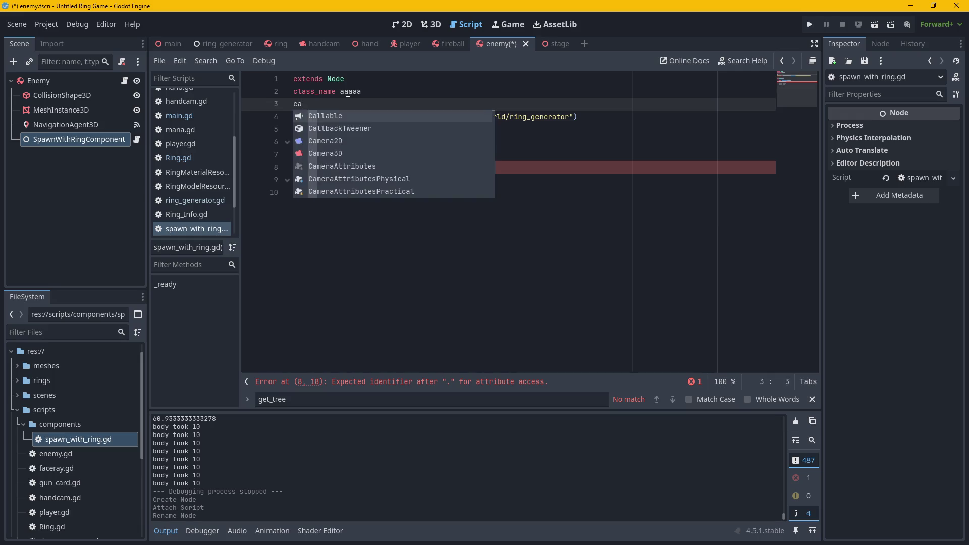
key("BackSpace")
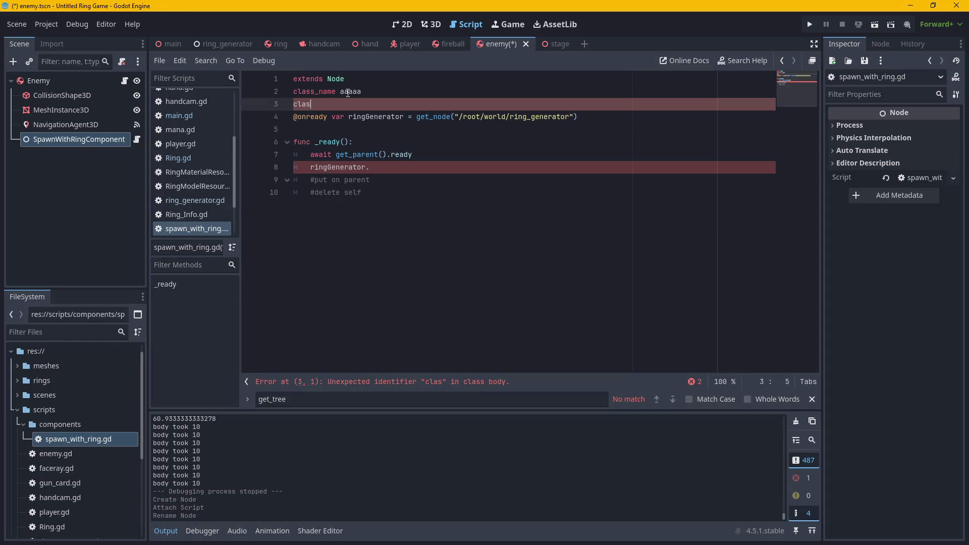
type("s_")
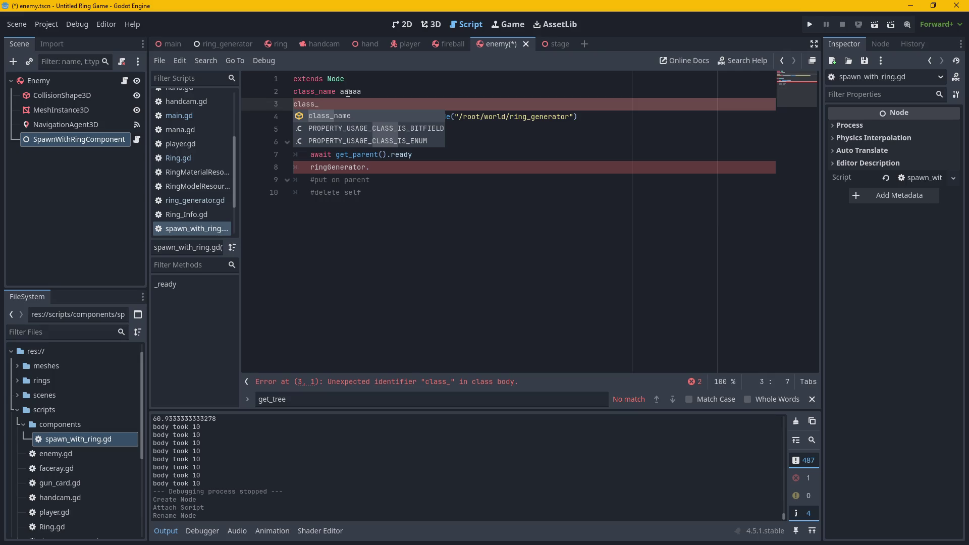
key("BackSpace")
key("BackSpace")
key("BackSpace")
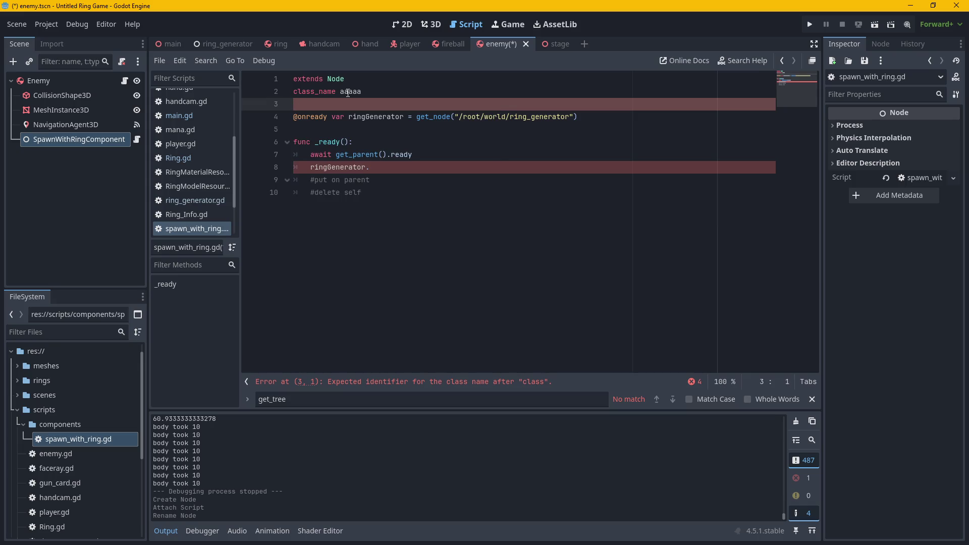
key("BackSpace")
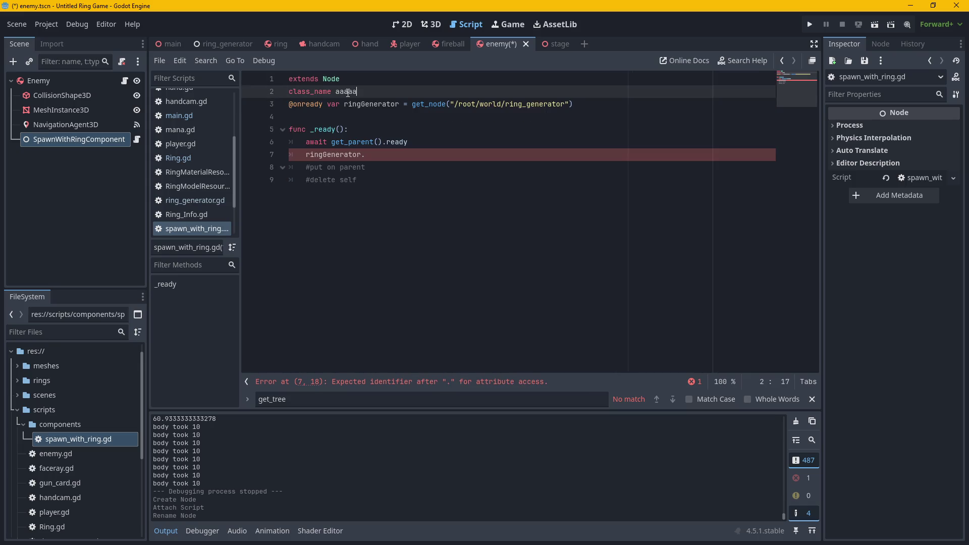
left_click_drag(359, 92, 337, 96)
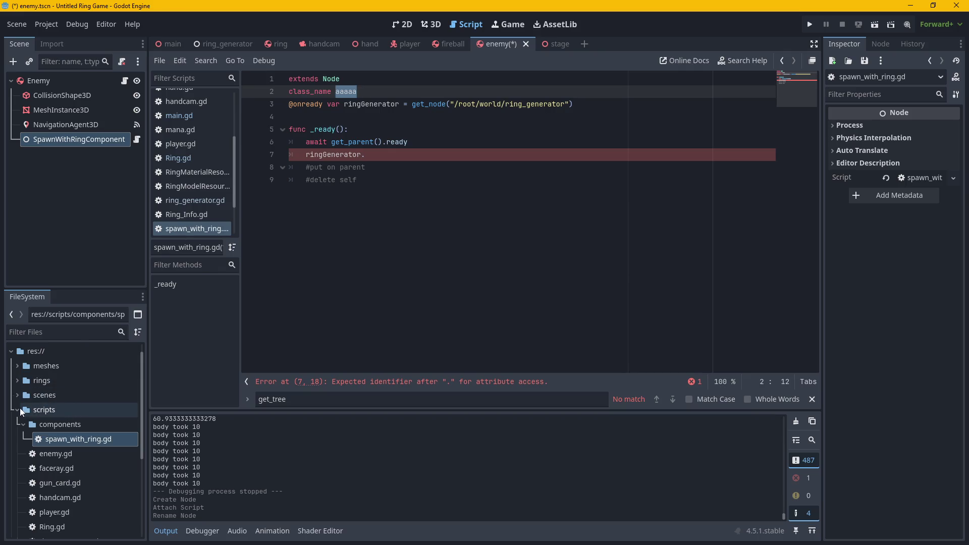
scroll(98, 389, "down", 3)
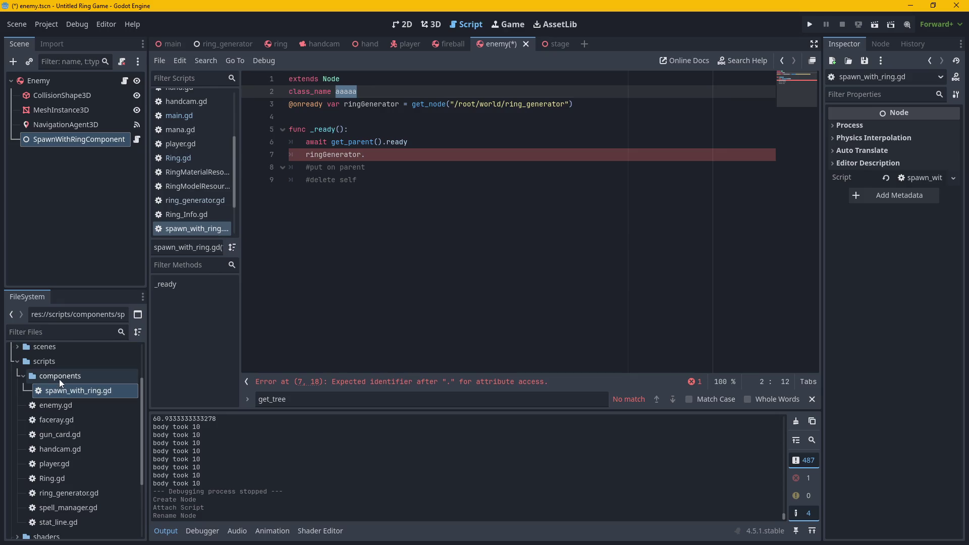
Delete the class_name aaaaa line from spawn_with_ring.gd.
scroll(85, 438, "down", 2)
scroll(84, 438, "up", 3)
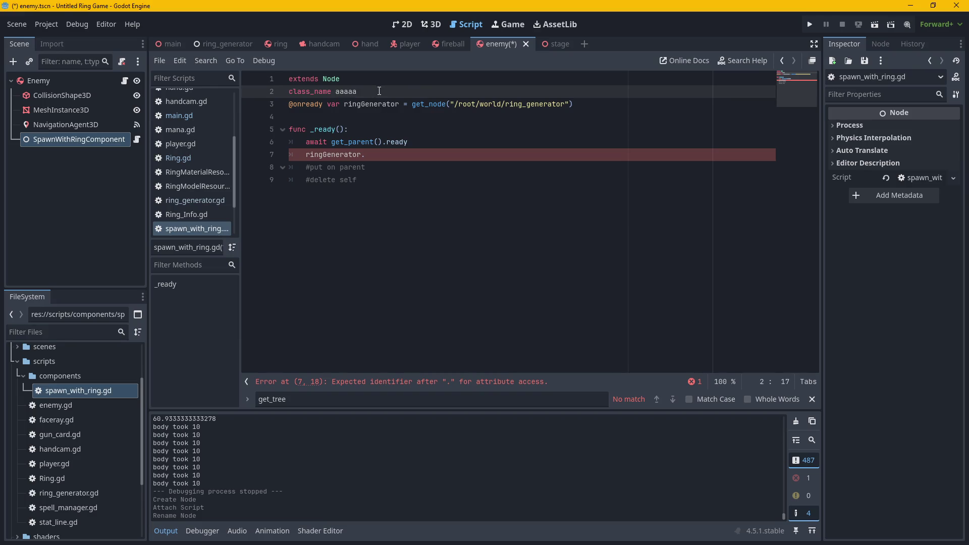
left_click(281, 99)
left_click_drag(366, 93, 283, 95)
key("BackSpace")
Review the unfinished ringGenerator line, then switch to ring_generator.gd.
left_click(429, 143)
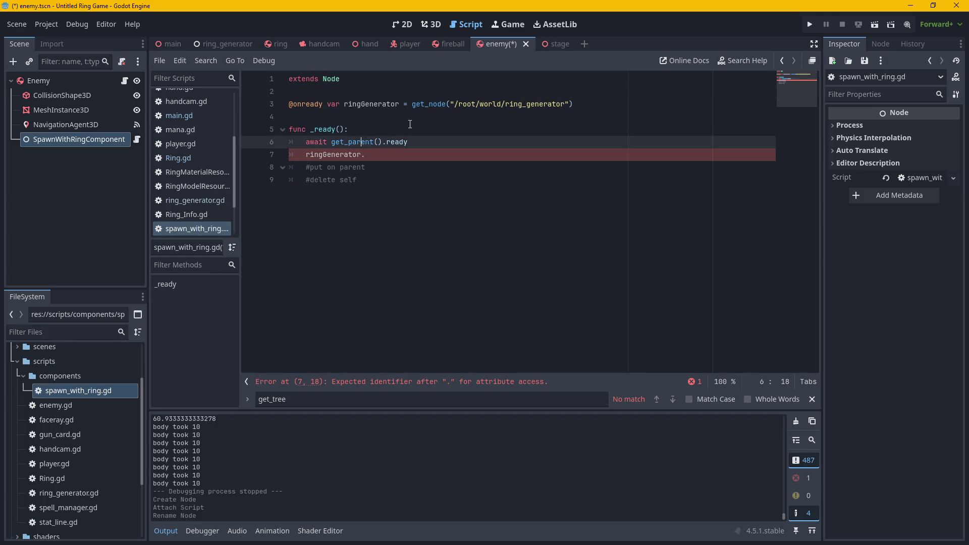
left_click(424, 117)
left_click(441, 155)
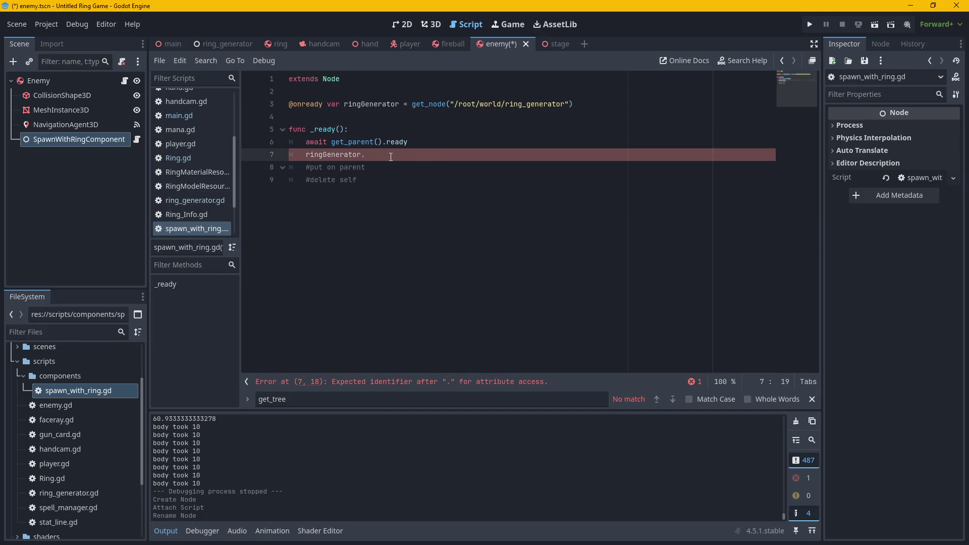
left_click(213, 45)
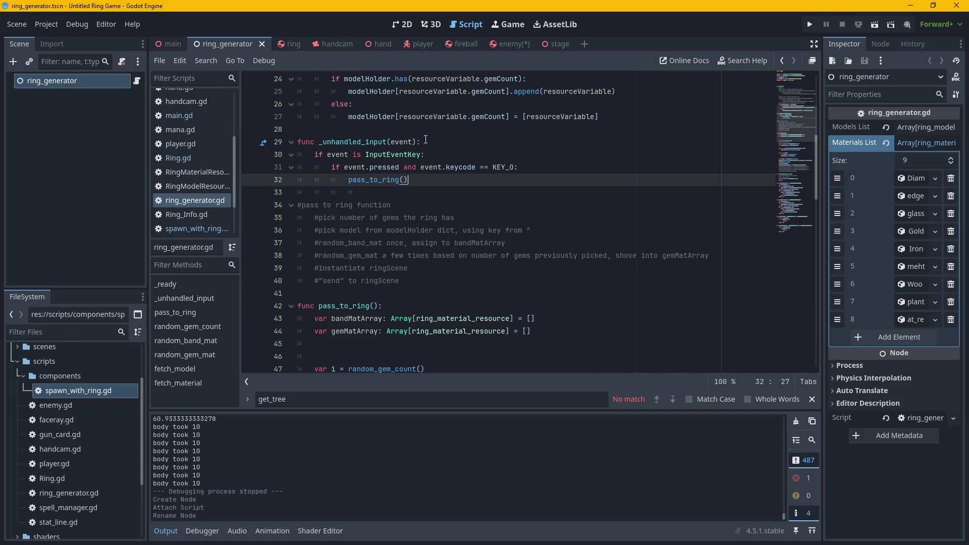
Select pass_to_ring() on line 32, then reopen spawn_with_ring.gd from SpawnWithRingComponent in the enemy scene.
key("shift+Home")
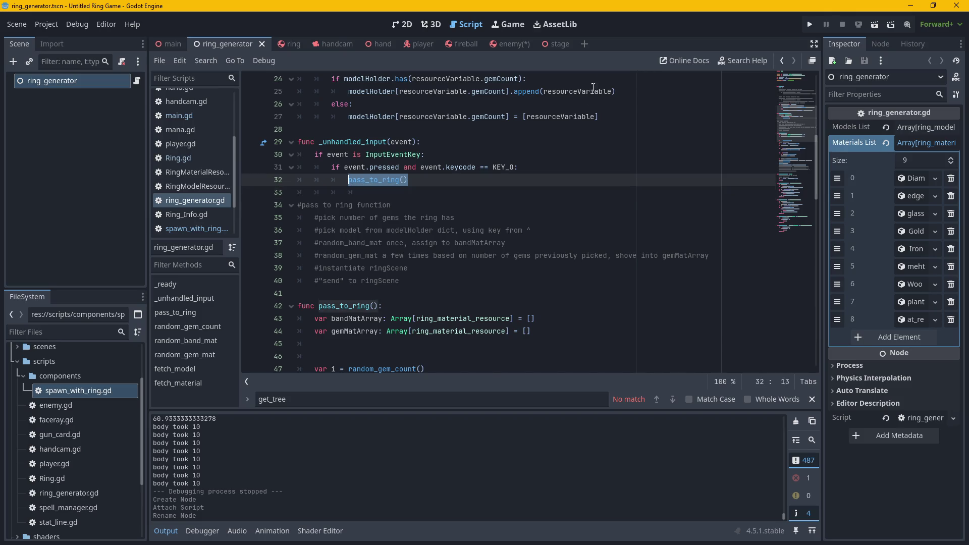
left_click(508, 44)
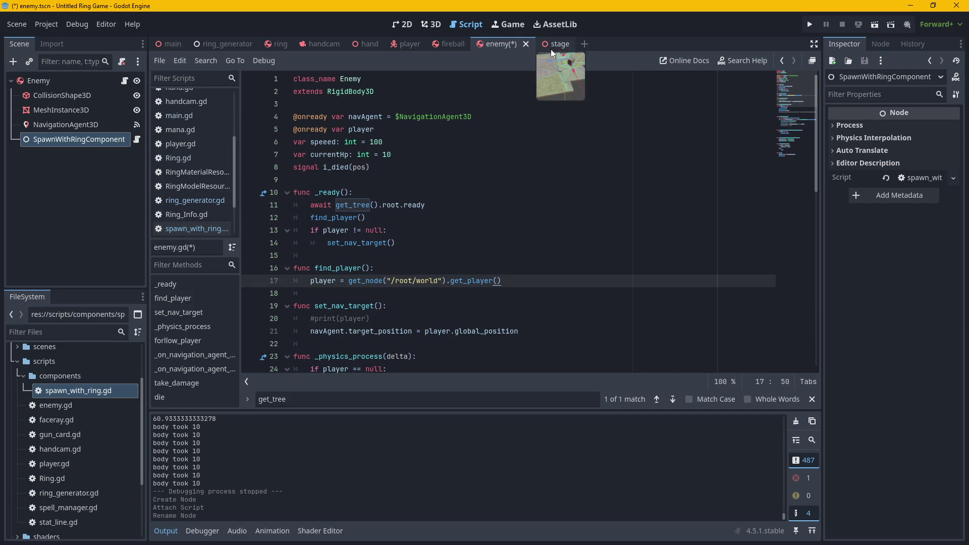
left_click(98, 141)
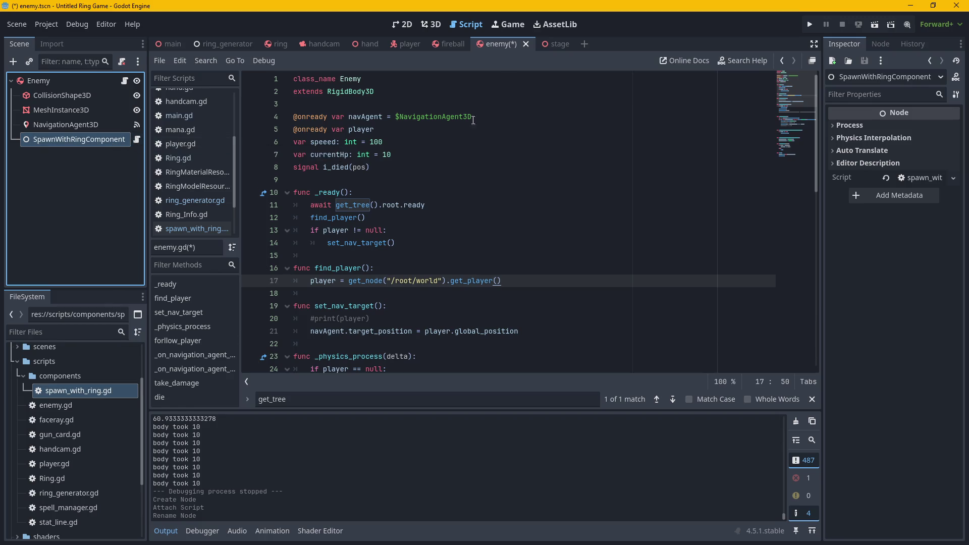
left_click(137, 140)
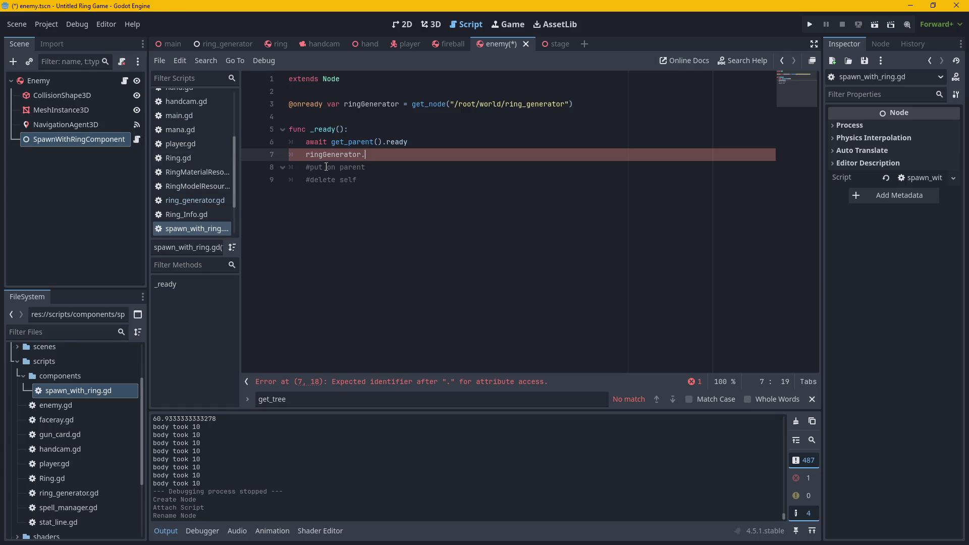
Complete line 7 as ringGenerator.pass_to_ring(), then open ring_generator.gd from the script list.
type("pass_to_ring()")
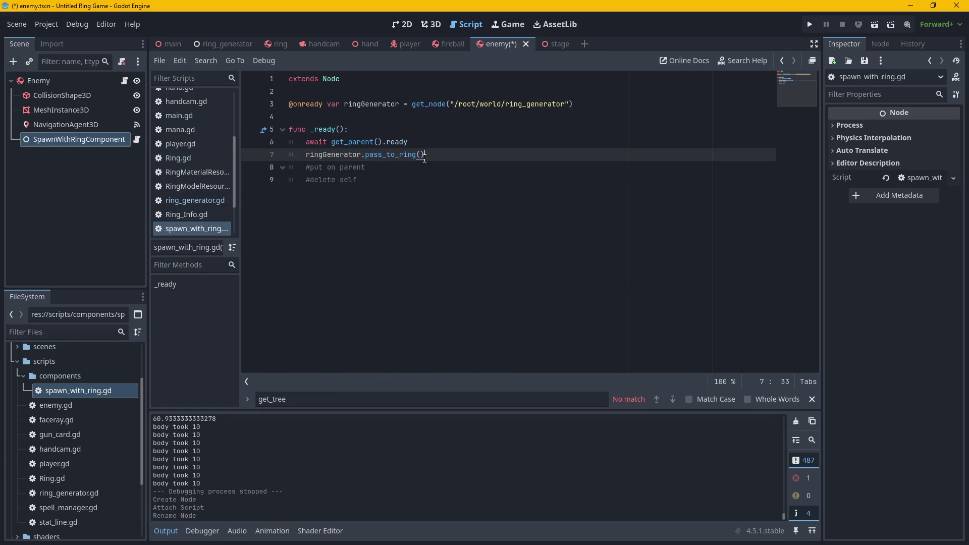
left_click(346, 170)
mouse_move(366, 168)
left_mouse_down()
mouse_move(307, 170)
mouse_move(365, 170)
left_mouse_up()
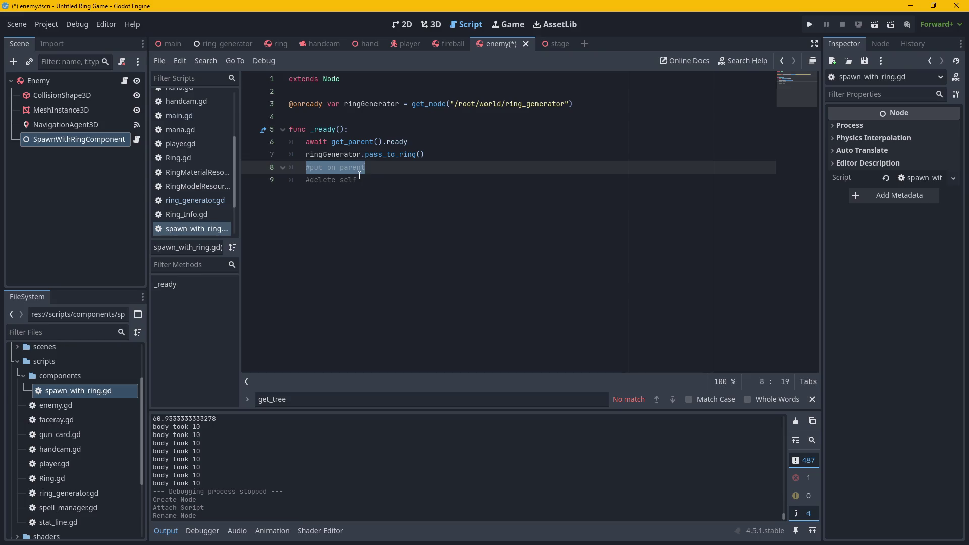
left_click(319, 112)
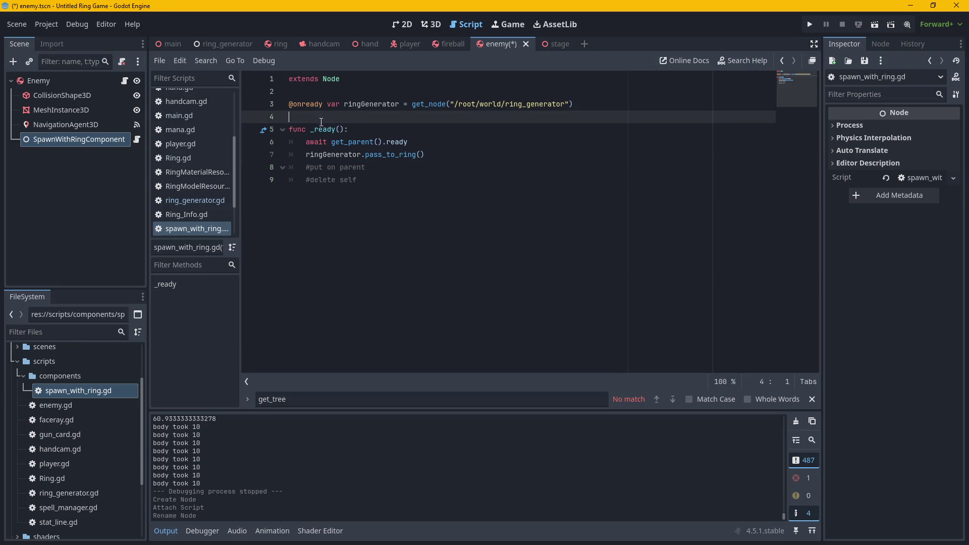
left_click(429, 159)
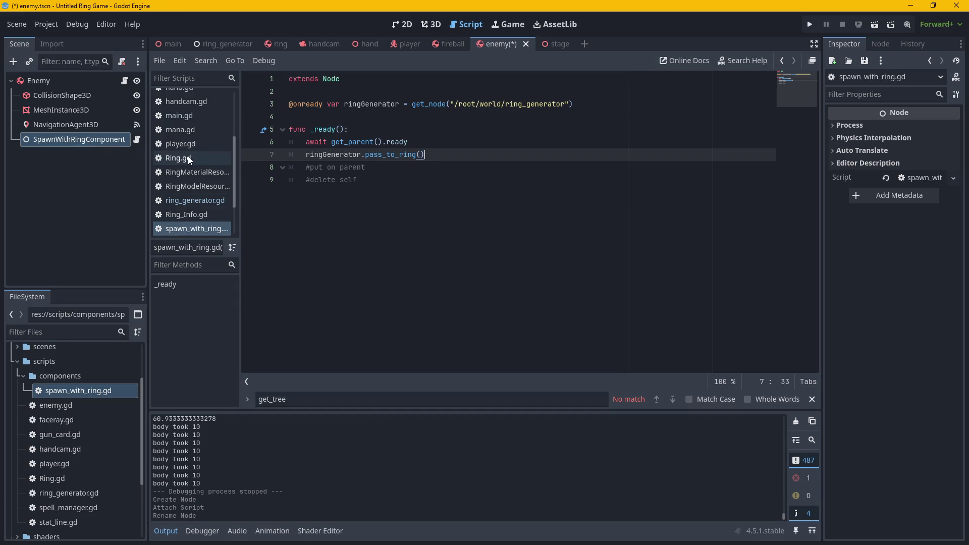
left_click(194, 186)
left_click(197, 173)
left_click(198, 202)
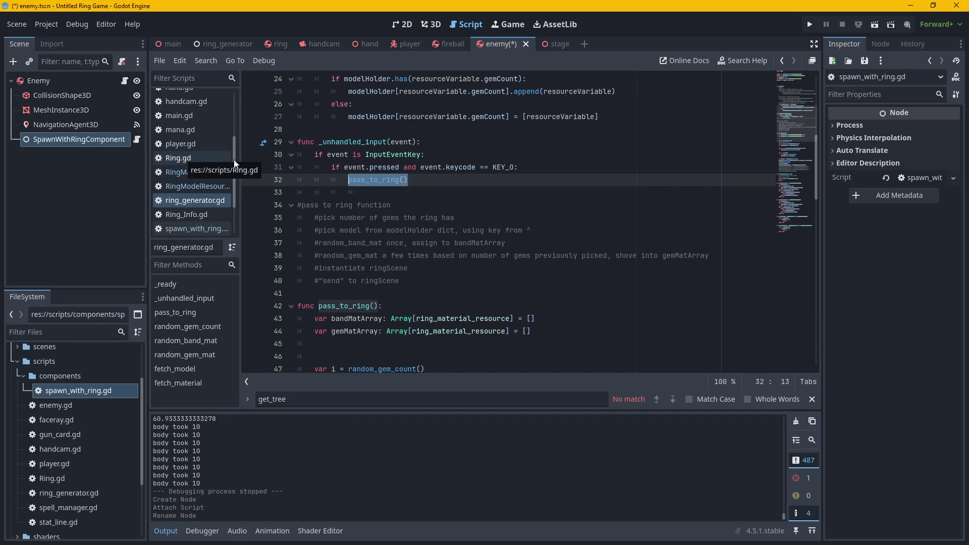
left_click(394, 179)
scroll(532, 234, "down", 1)
scroll(531, 234, "down", 4)
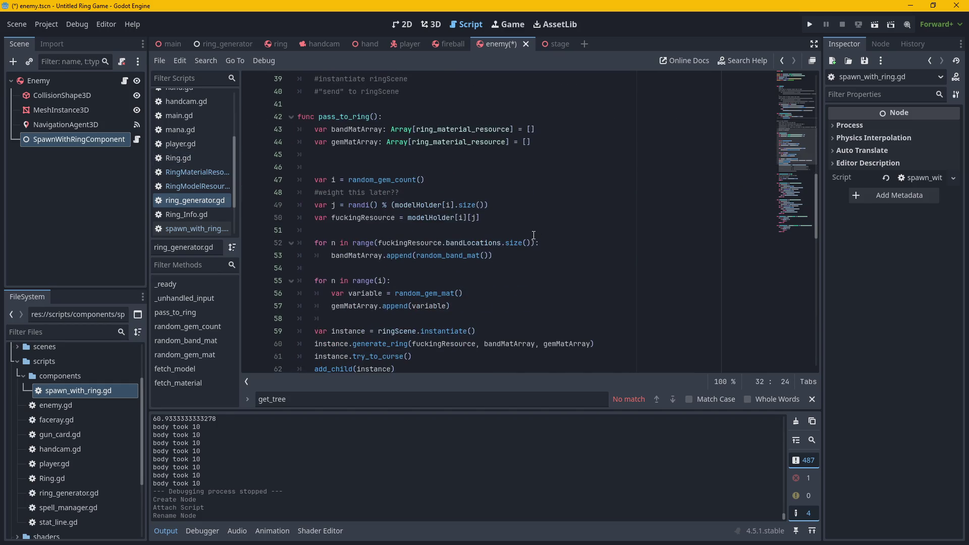
scroll(586, 218, "down", 1)
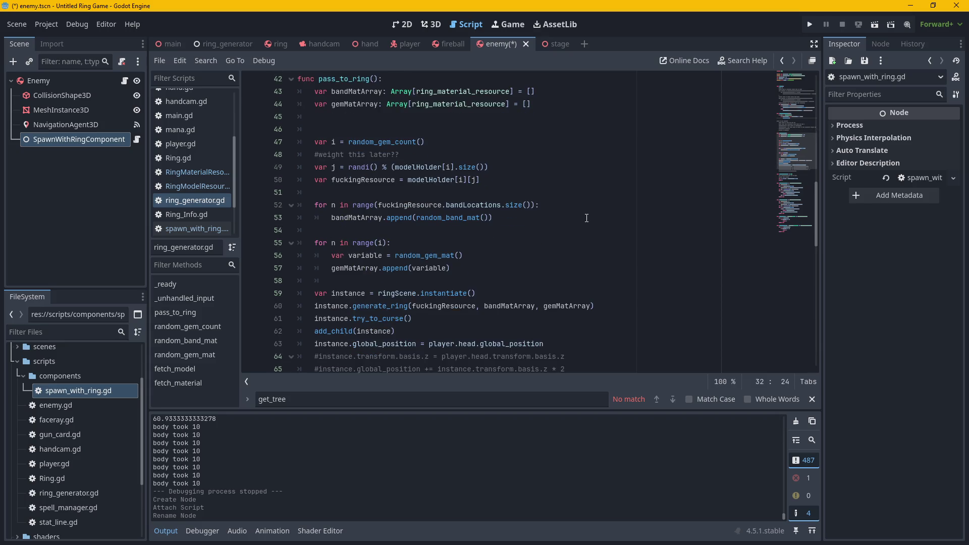
scroll(587, 218, "down", 1)
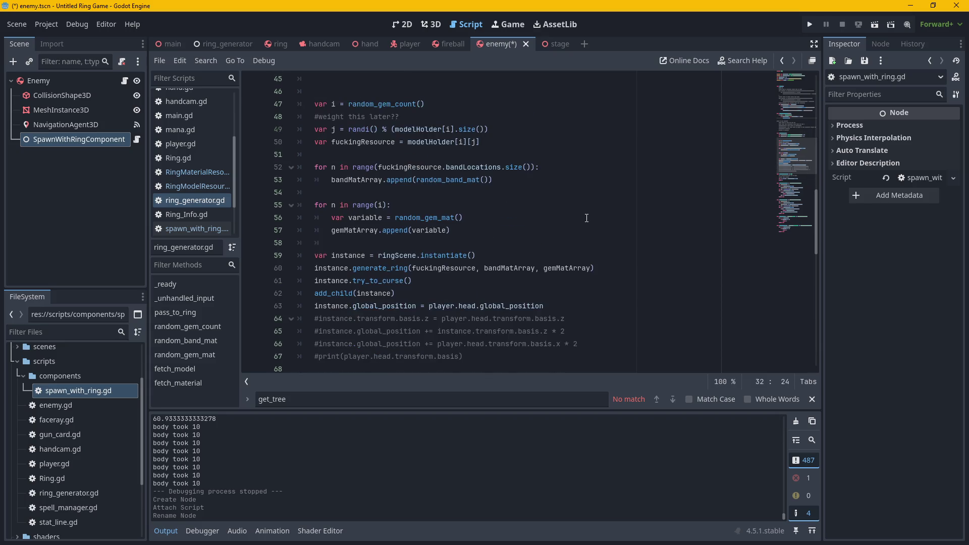
scroll(586, 218, "down", 1)
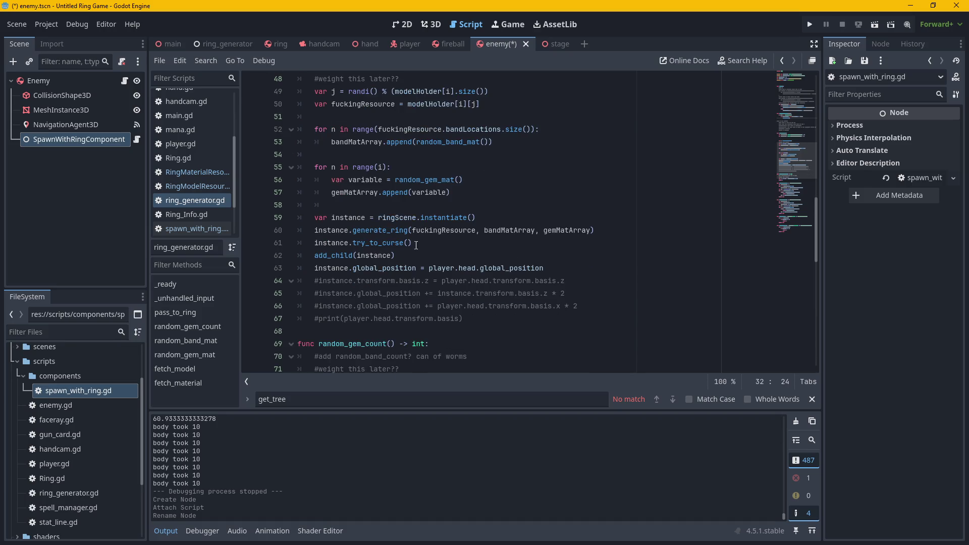
left_click_drag(314, 256, 396, 255)
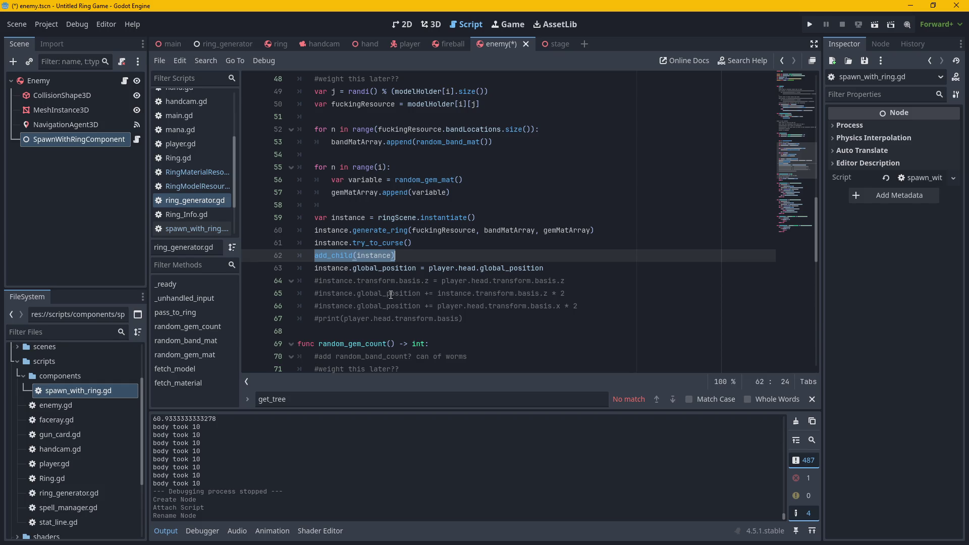
scroll(391, 293, "down", 4)
scroll(505, 302, "up", 7)
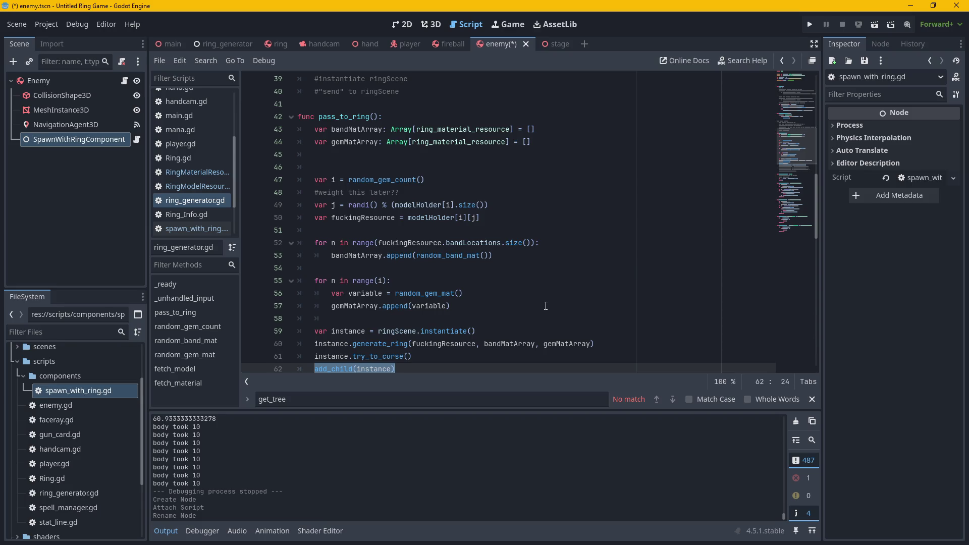
scroll(546, 305, "down", 2)
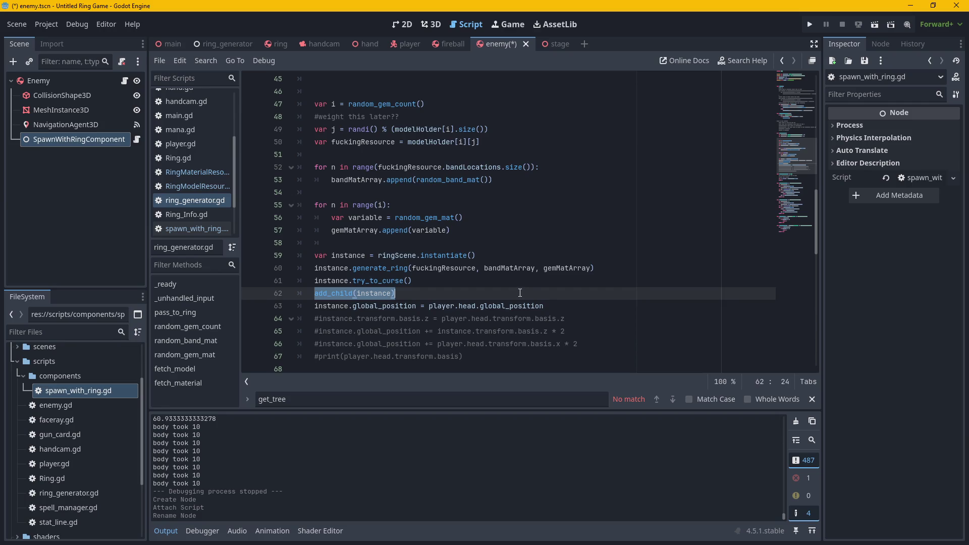
left_click_drag(315, 307, 546, 309)
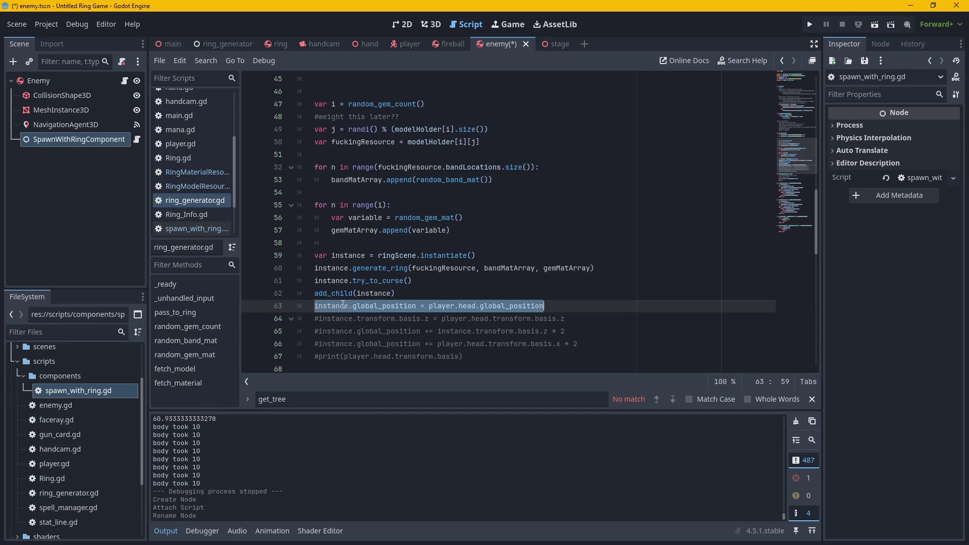
left_click(342, 305)
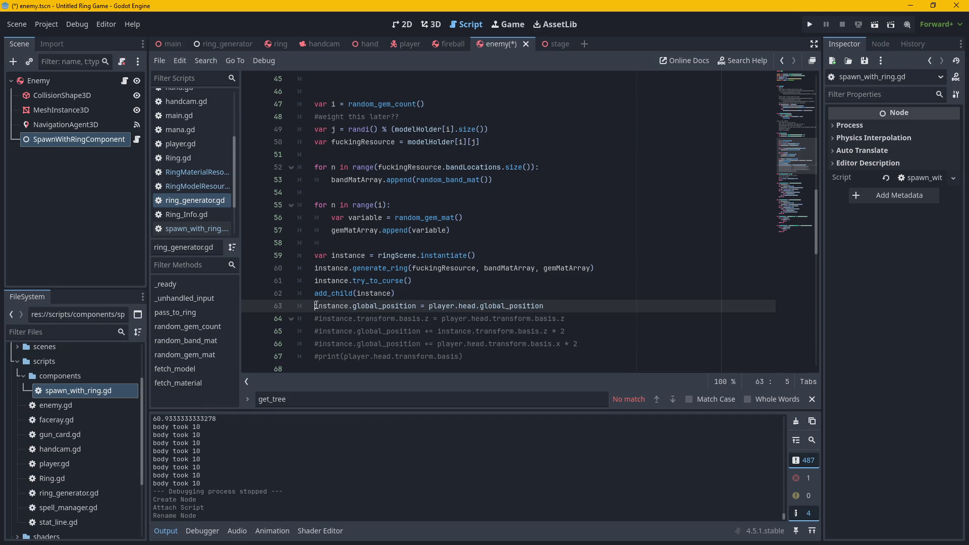
scroll(362, 308, "up", 6)
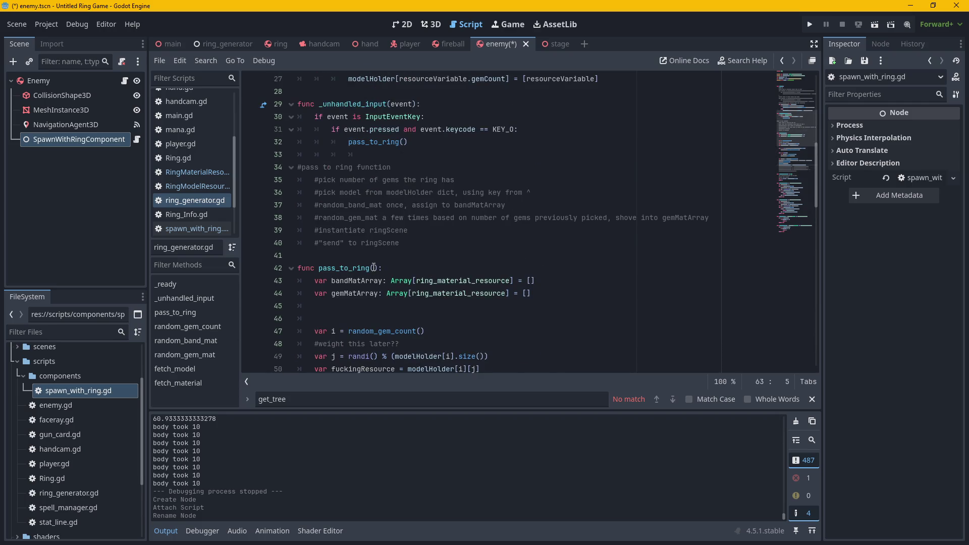
scroll(373, 268, "down", 5)
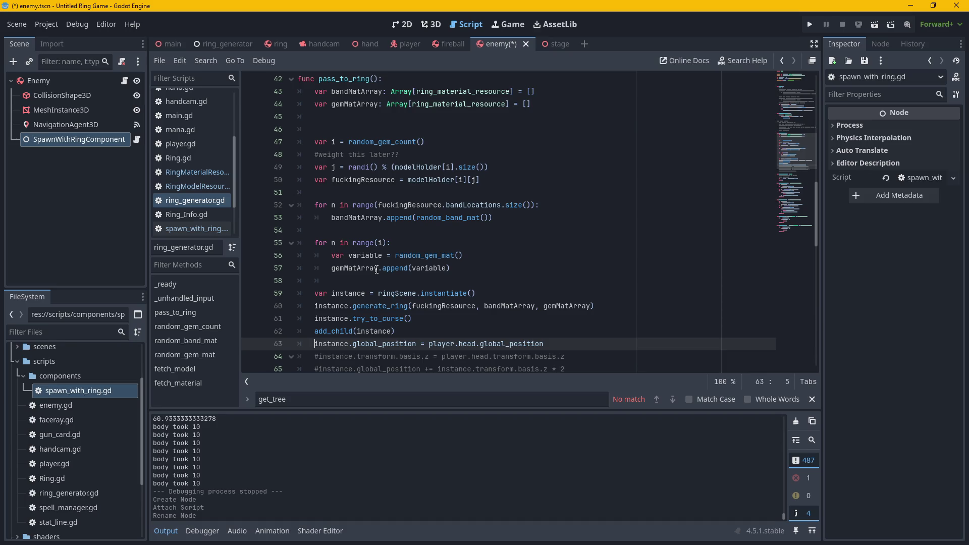
scroll(377, 270, "up", 2)
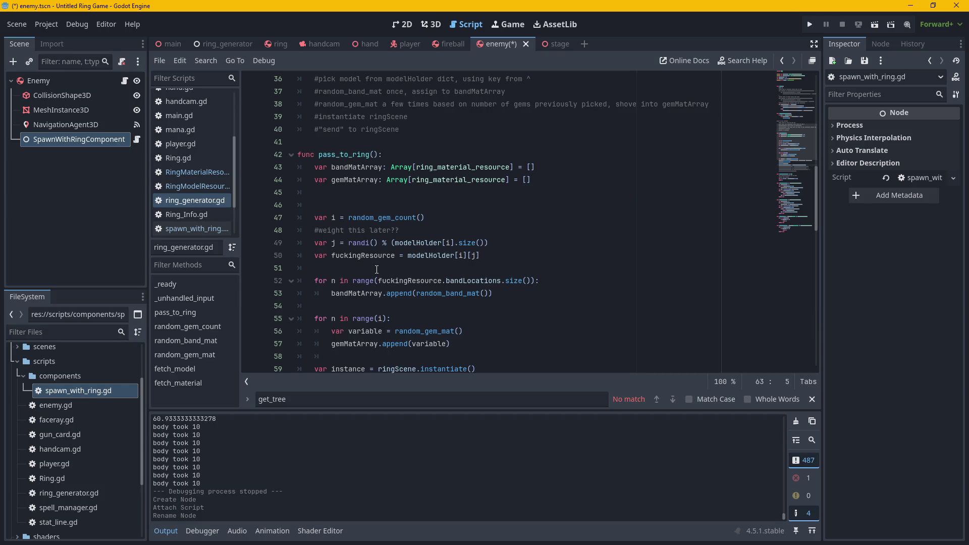
scroll(376, 269, "down", 1)
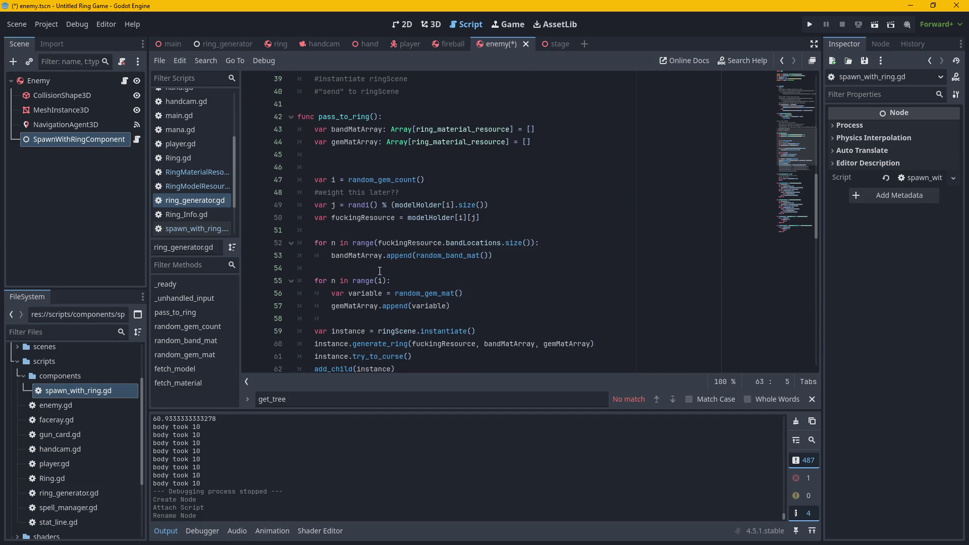
scroll(380, 271, "down", 2)
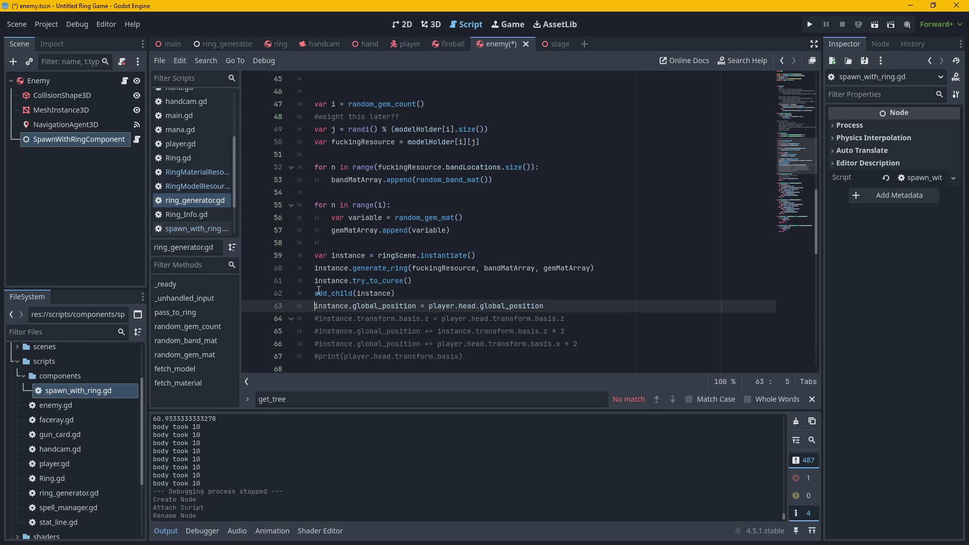
left_click(404, 292)
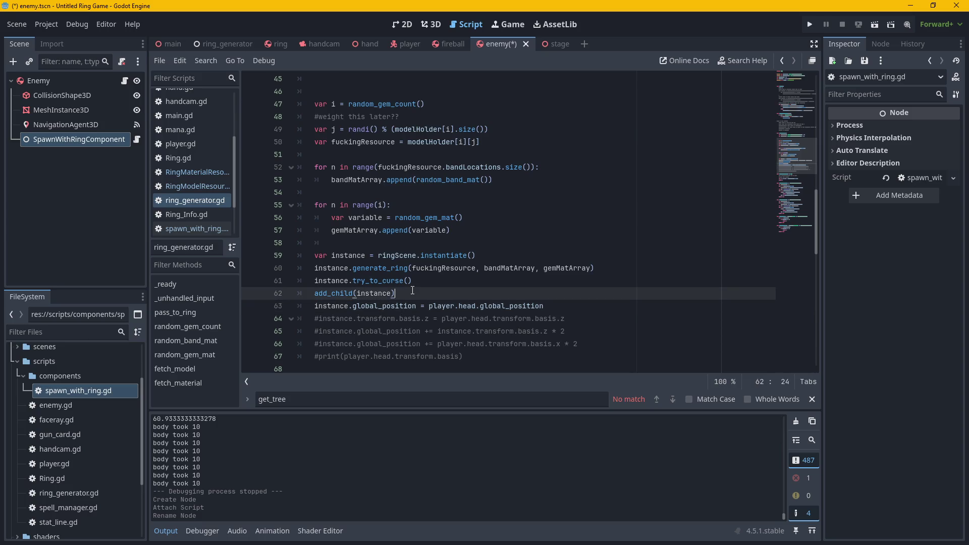
Comment out add_child(instance) and add 'return instance' below it in pass_to_ring.
key("Home")
type("#$")
key("BackSpace")
key("End")
key("Return")
type("retir")
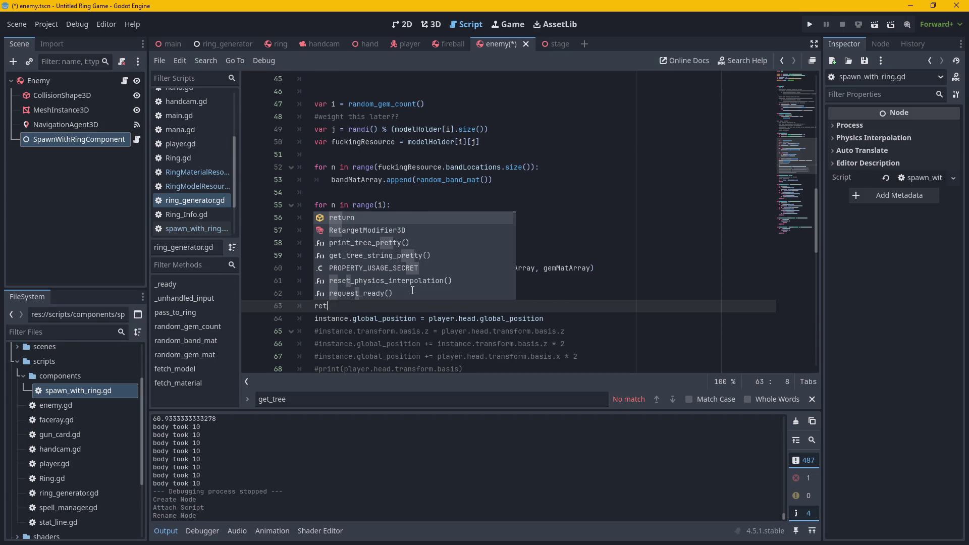
key("Return")
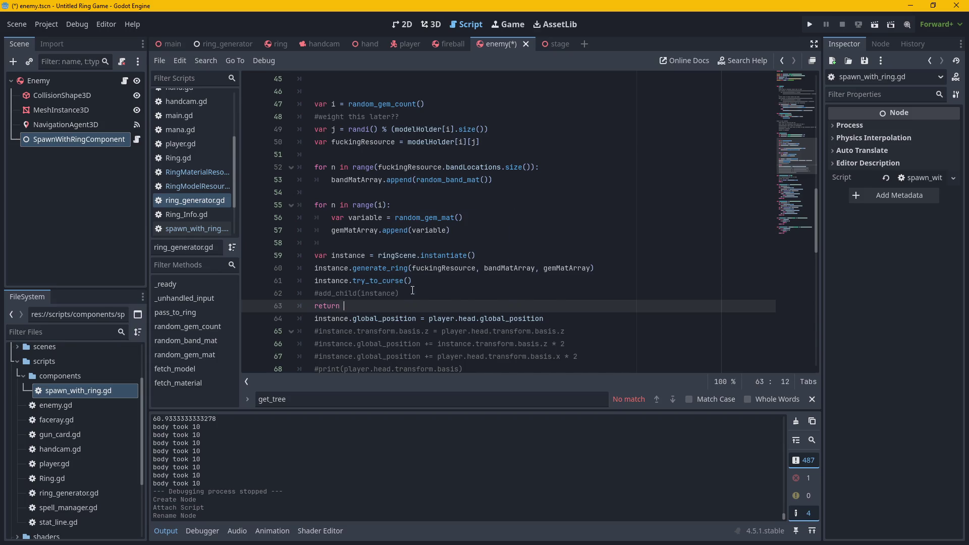
type("inst")
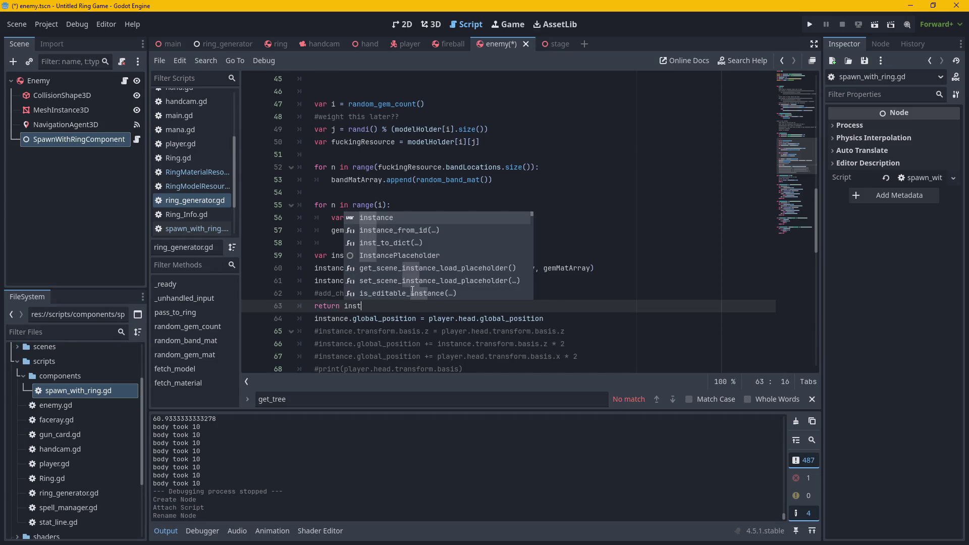
key("Return")
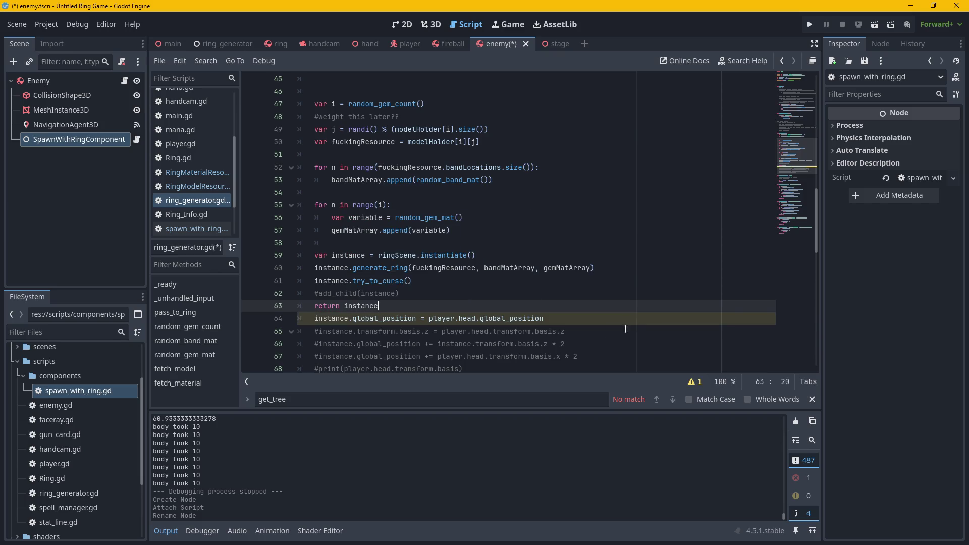
Comment out the global_position line in pass_to_ring instead of deleting it.
left_click(562, 318)
left_click_drag(561, 318, 315, 320)
key("ctrl+c")
key("BackSpace")
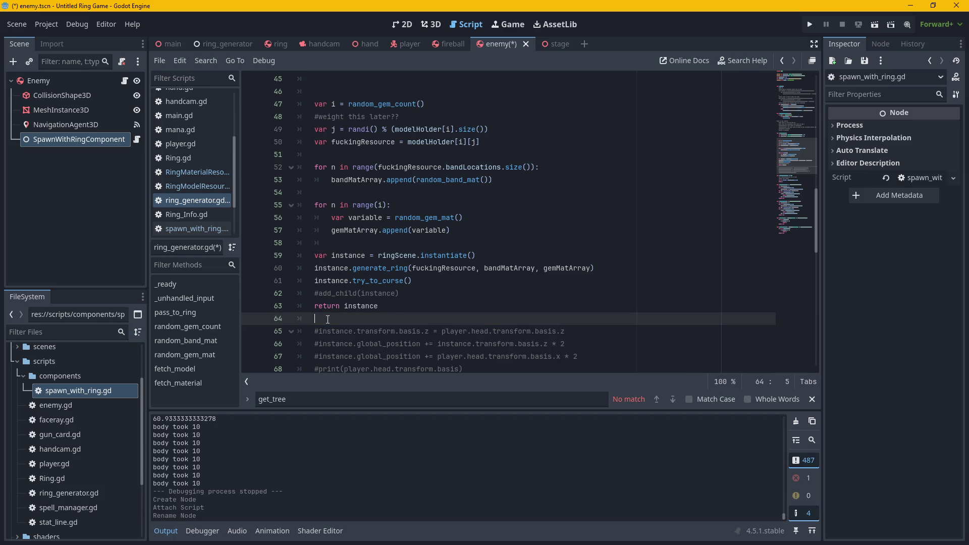
key("ctrl+z")
left_click(328, 319)
key("ctrl+k")
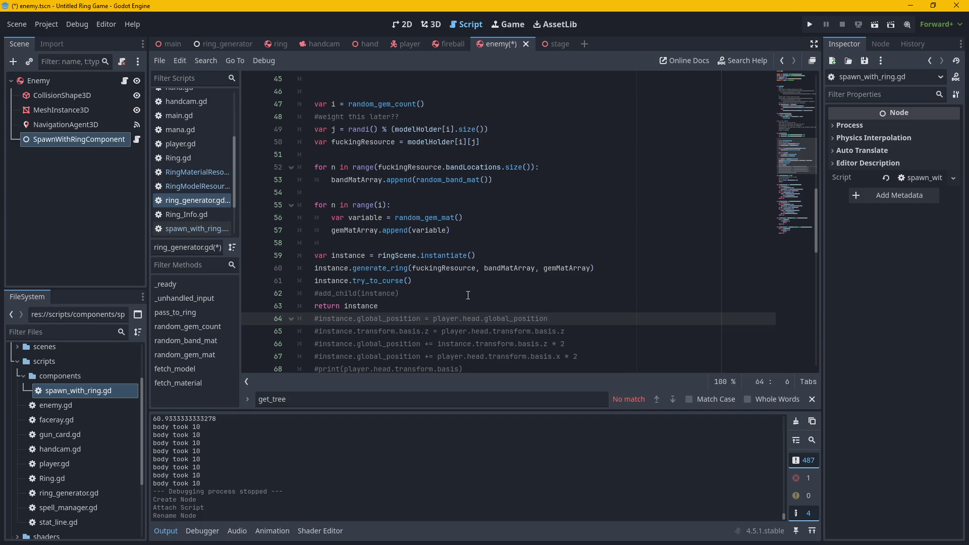
scroll(467, 295, "up", 4)
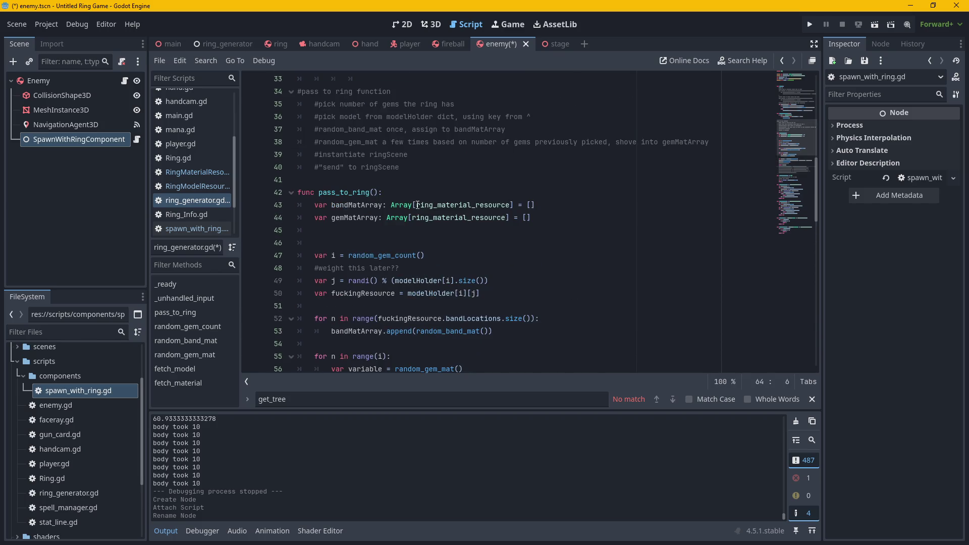
scroll(531, 235, "down", 3)
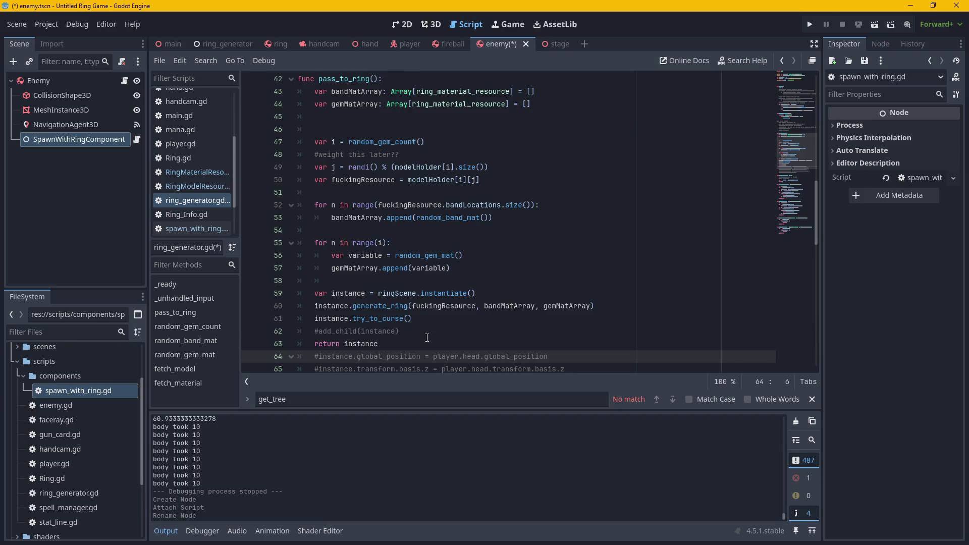
scroll(427, 337, "up", 6)
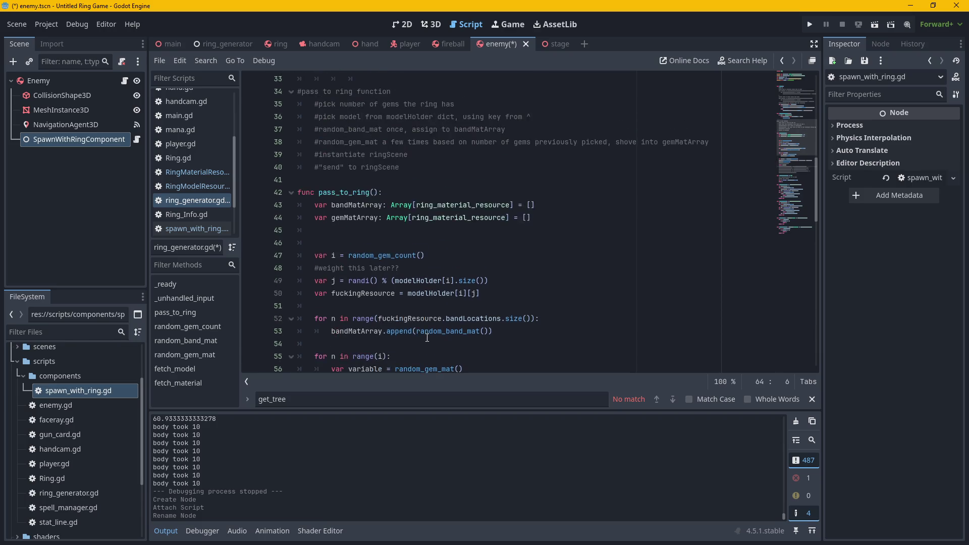
Paste the global_position line below the pass_to_ring() call and assign the call's result to i.
left_click(426, 181)
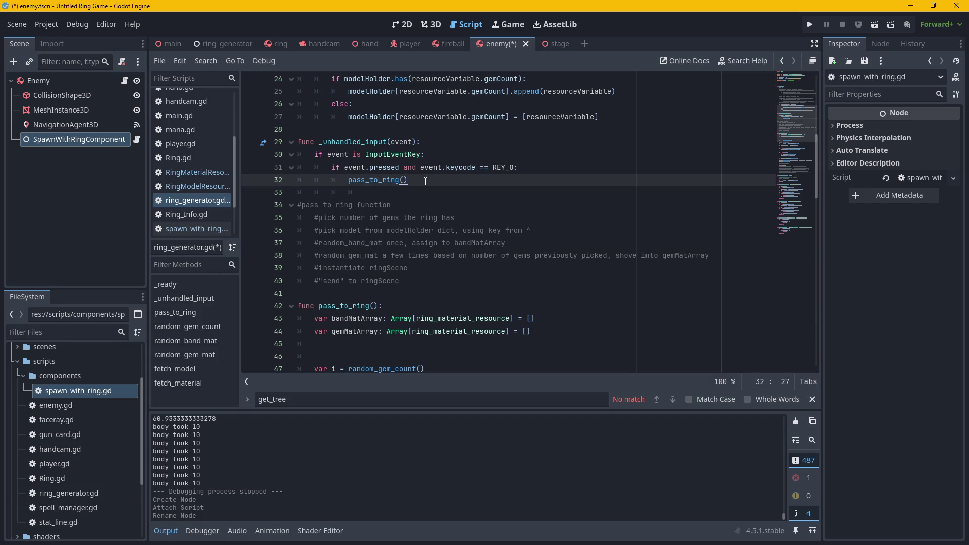
key("Return")
key("ctrl+v")
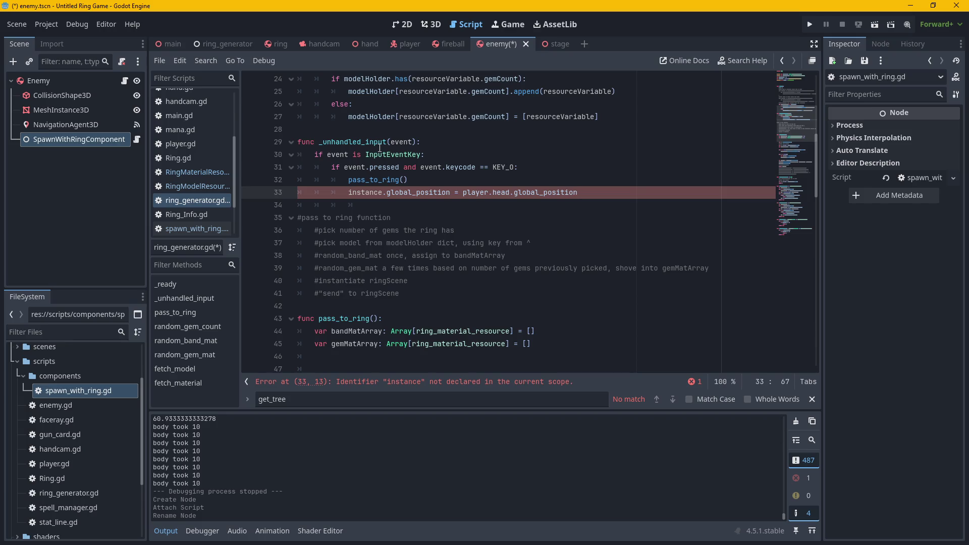
left_click(409, 179)
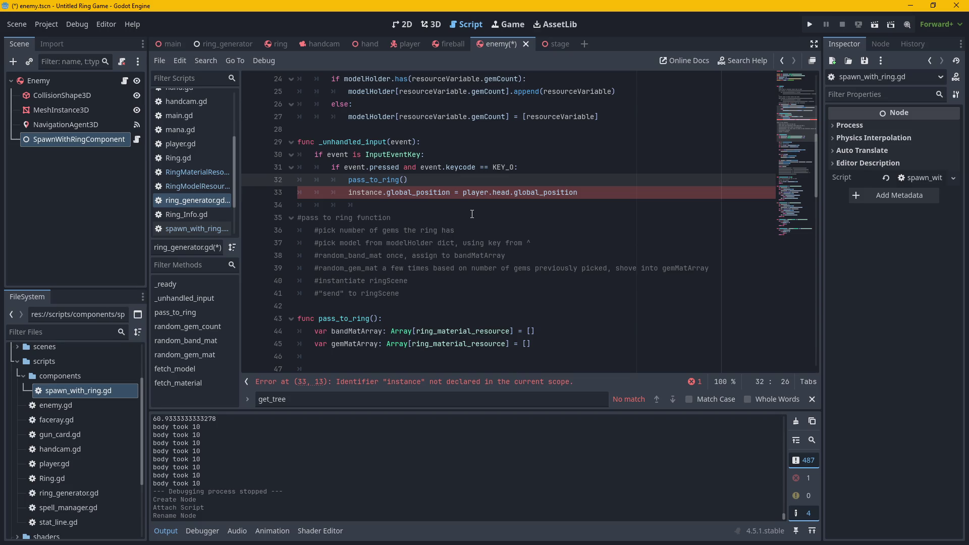
type("i")
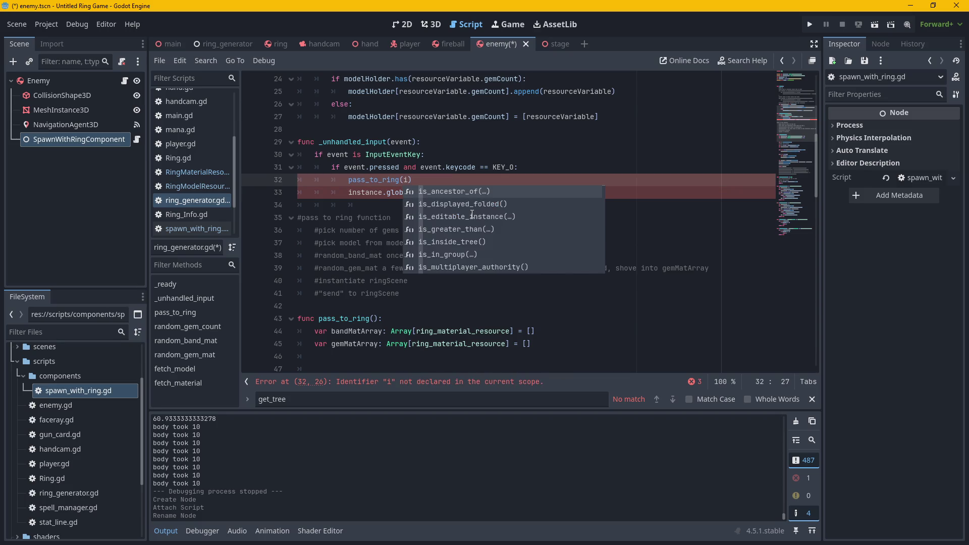
left_click(347, 180)
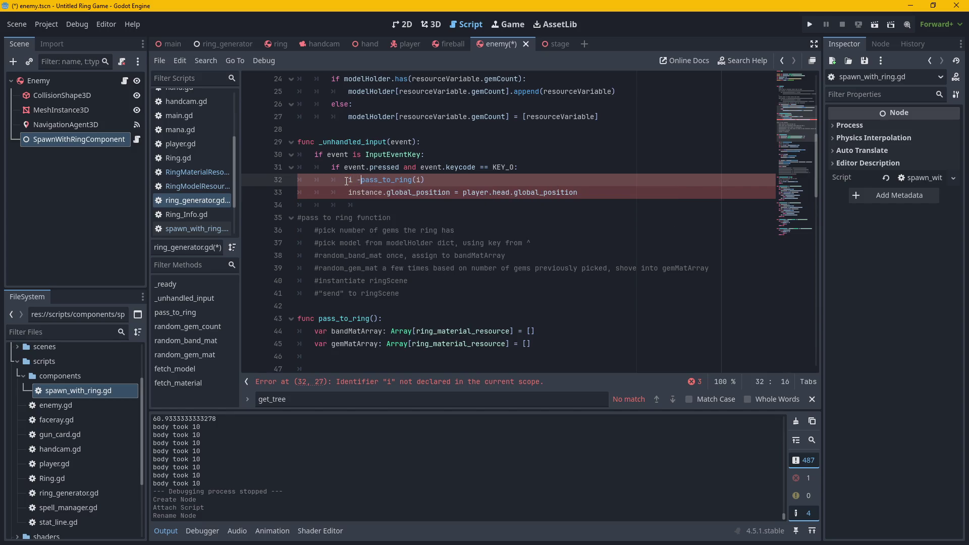
type("=")
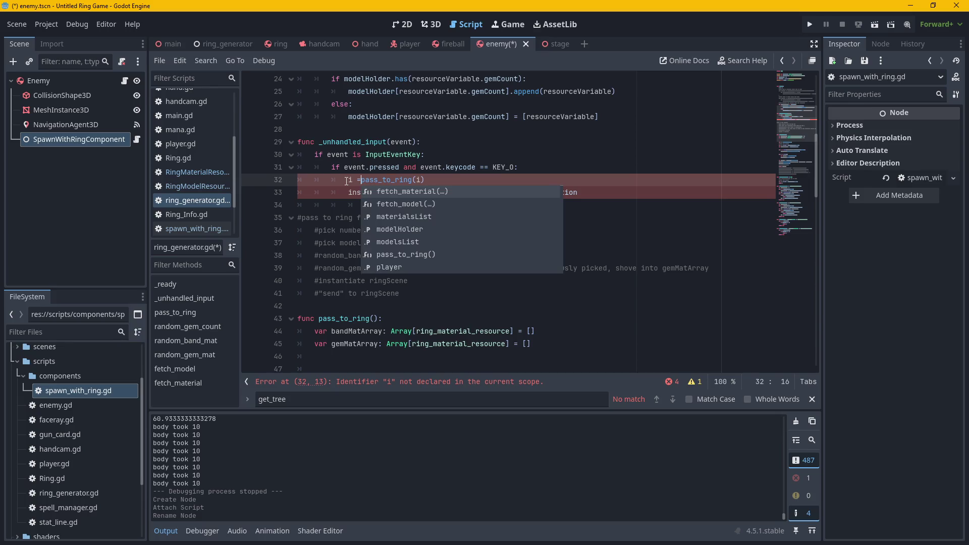
Replace 'instance' with 'i' on line 33 and make line 32 read 'var i = pass_to_ring()'.
left_click(349, 194)
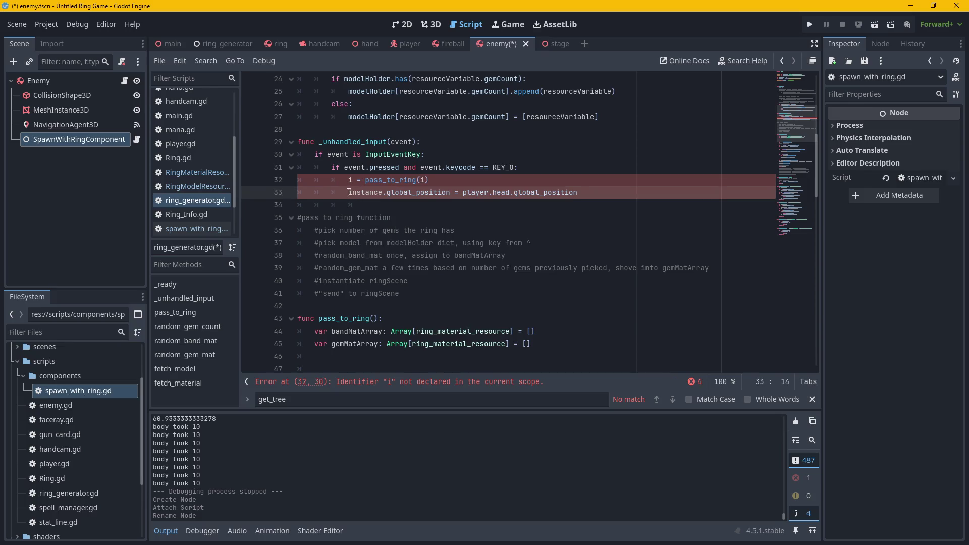
left_click_drag(348, 193, 384, 193)
type("i")
left_click(550, 181)
left_click(344, 179)
type("var")
left_click(501, 175)
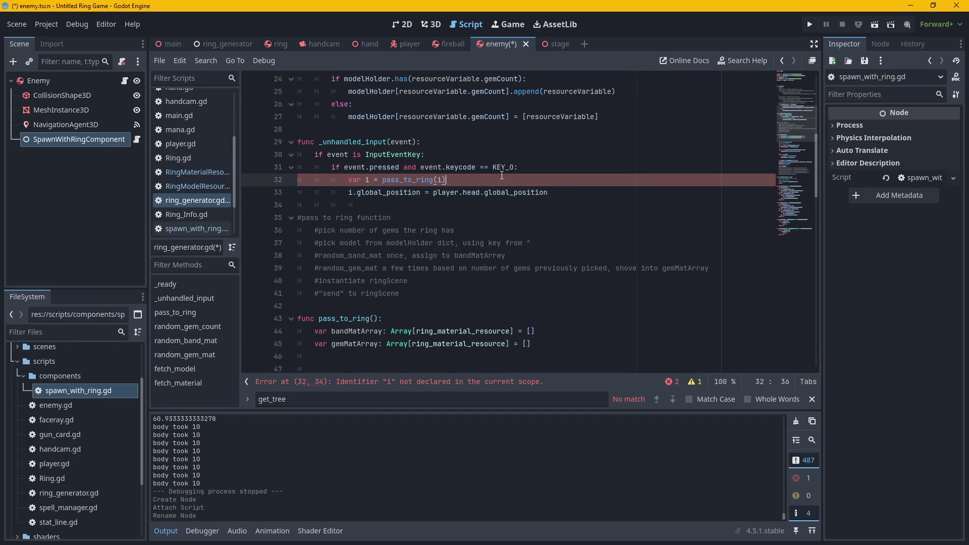
type(":")
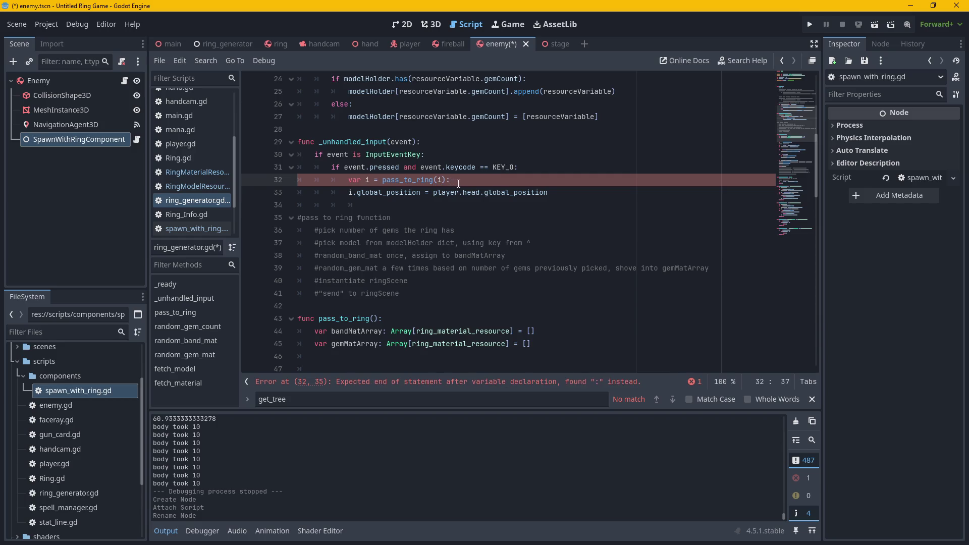
key("BackSpace")
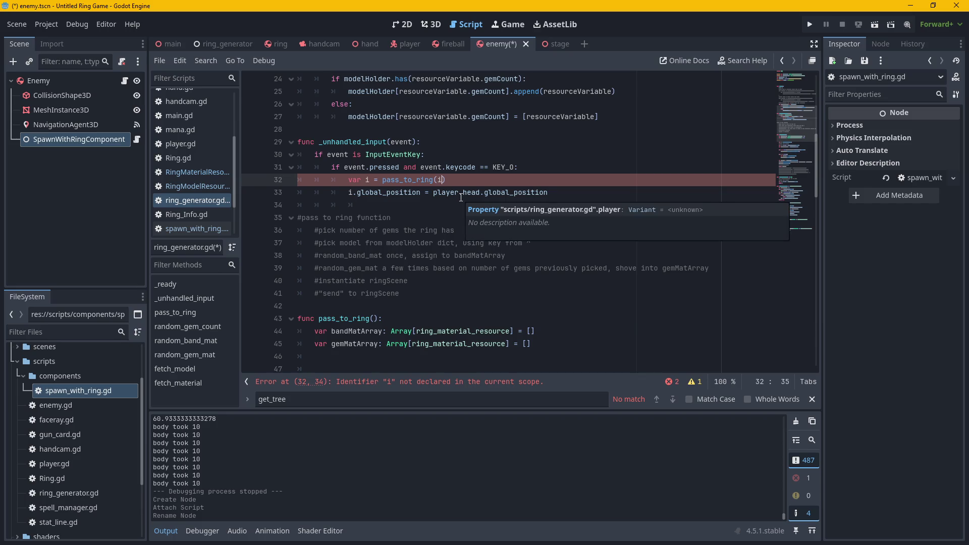
key("BackSpace")
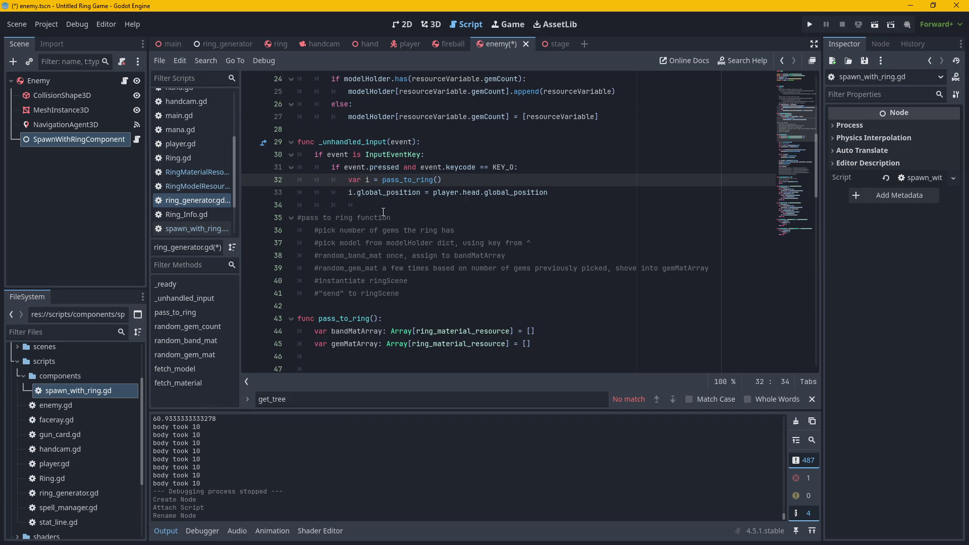
Add an add_child(i) line below the i.global_position assignment.
scroll(383, 212, "down", 15)
scroll(476, 251, "up", 7)
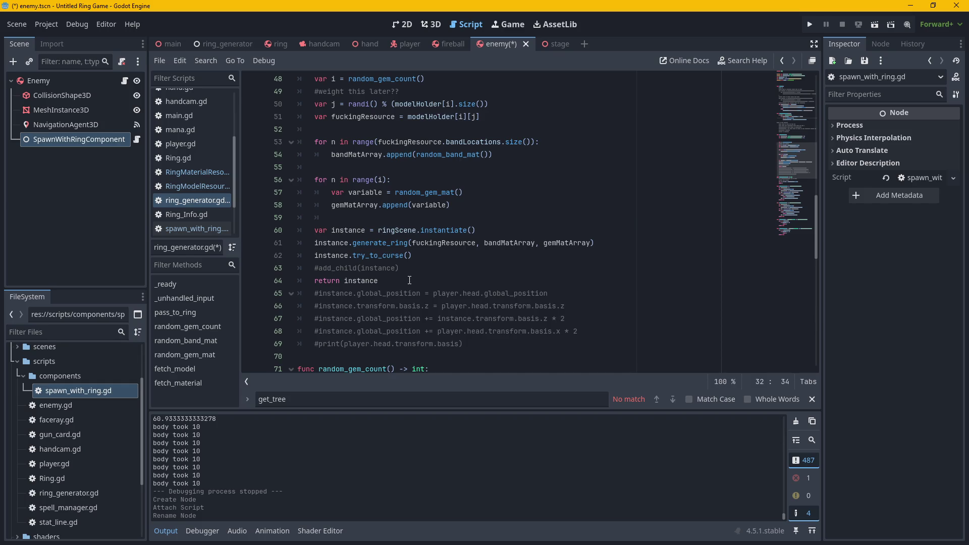
scroll(409, 281, "up", 9)
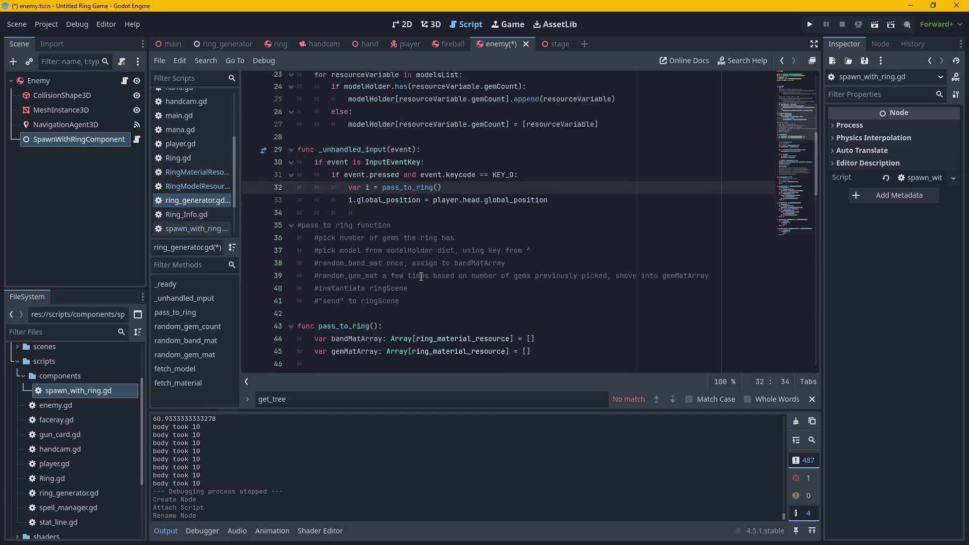
left_click(562, 230)
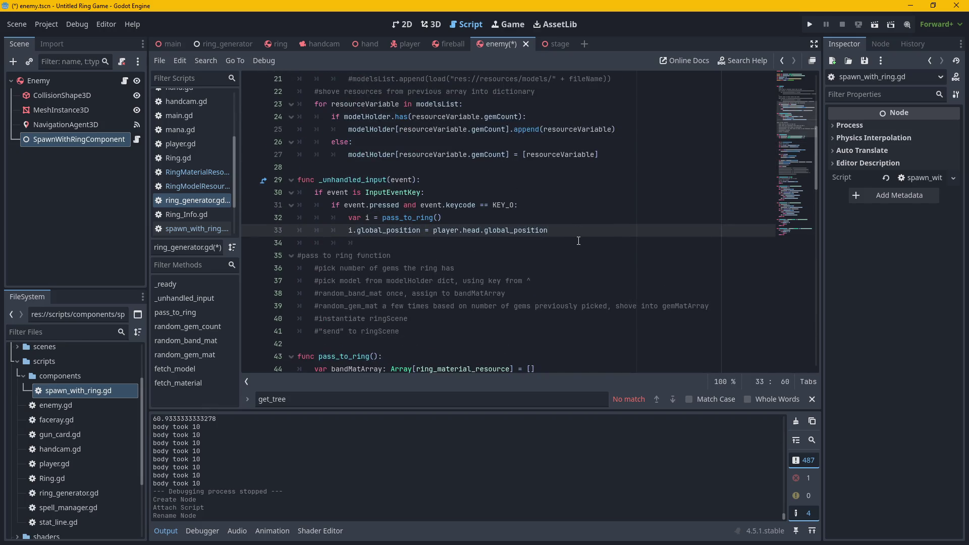
key("Return")
type("ad")
key("Return")
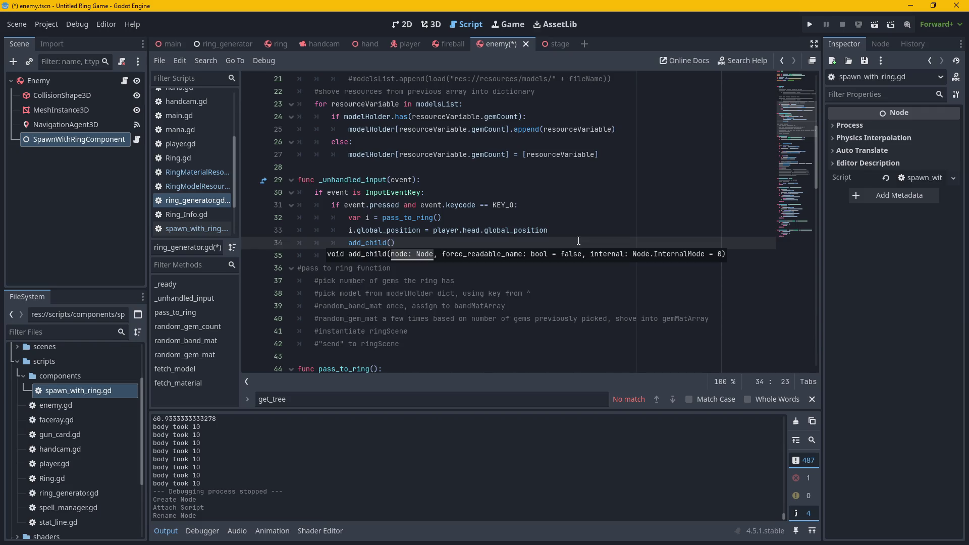
type("i")
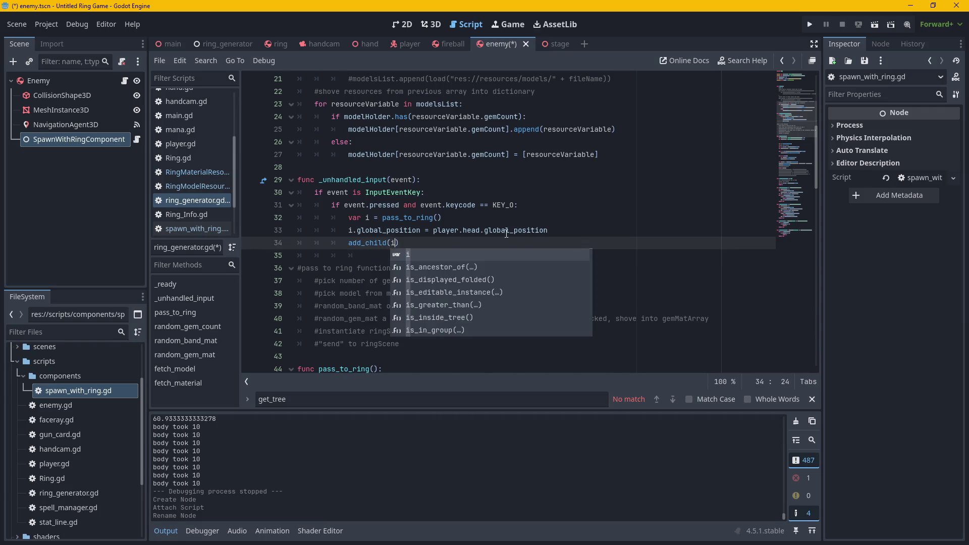
Move add_child(i) directly under 'var i = pass_to_ring()', before the positioning line.
key("shift+Home")
key("ctrl+c")
key("BackSpace")
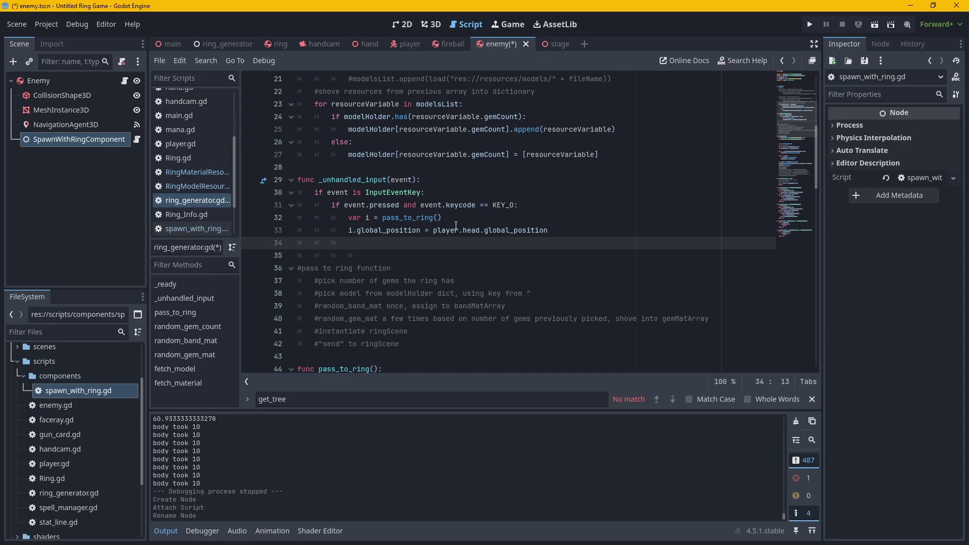
left_click(452, 218)
key("Return")
key("ctrl+v")
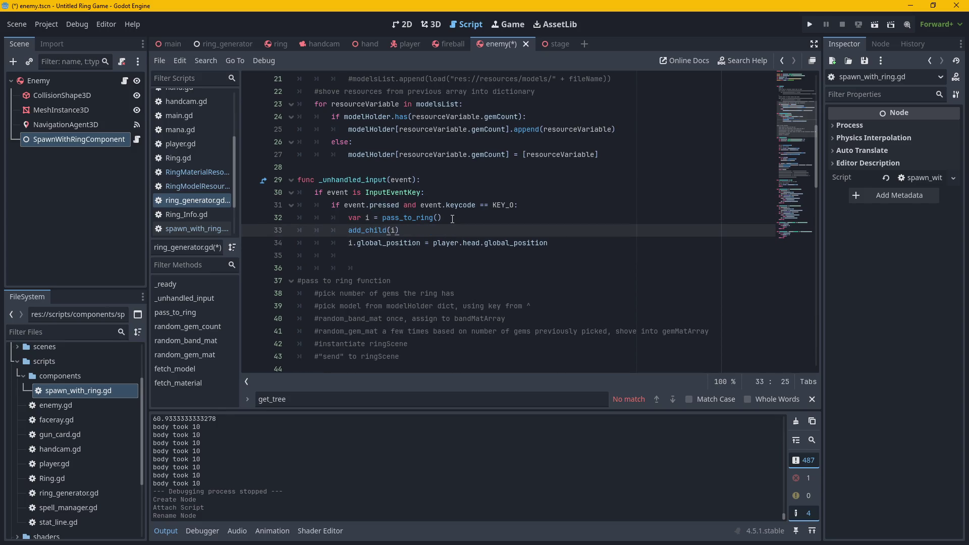
Scroll through the key handler to check the reordered add_child and global_position lines.
left_click(509, 191)
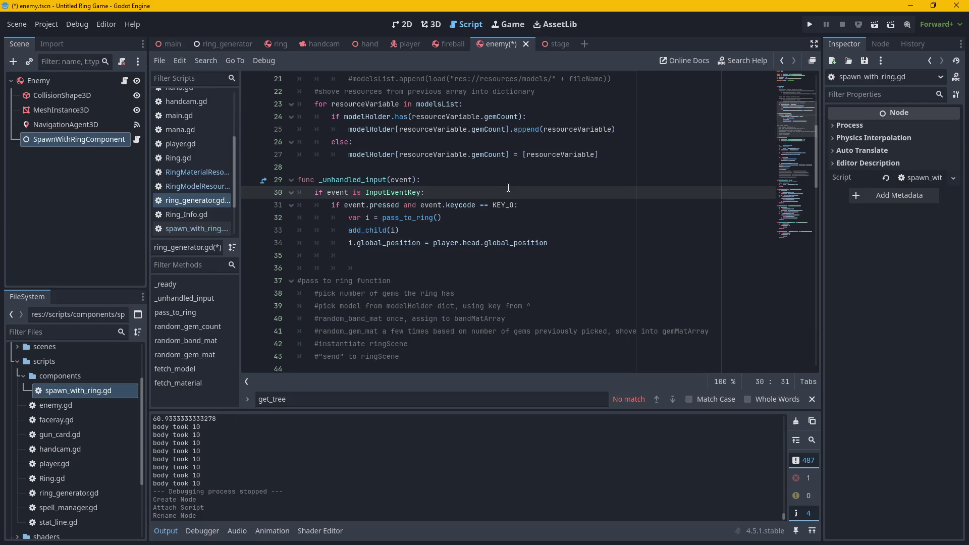
scroll(509, 188, "down", 3)
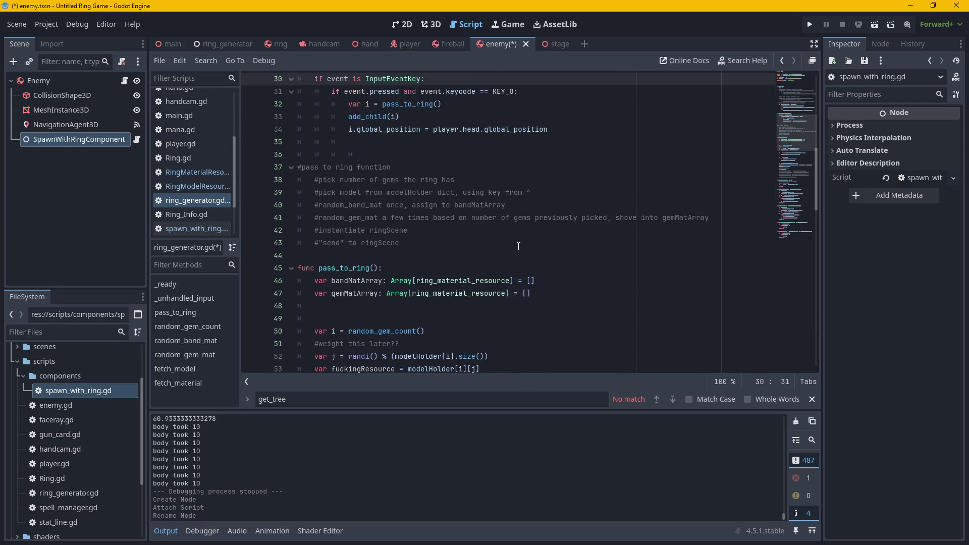
scroll(518, 246, "up", 1)
scroll(518, 247, "up", 1)
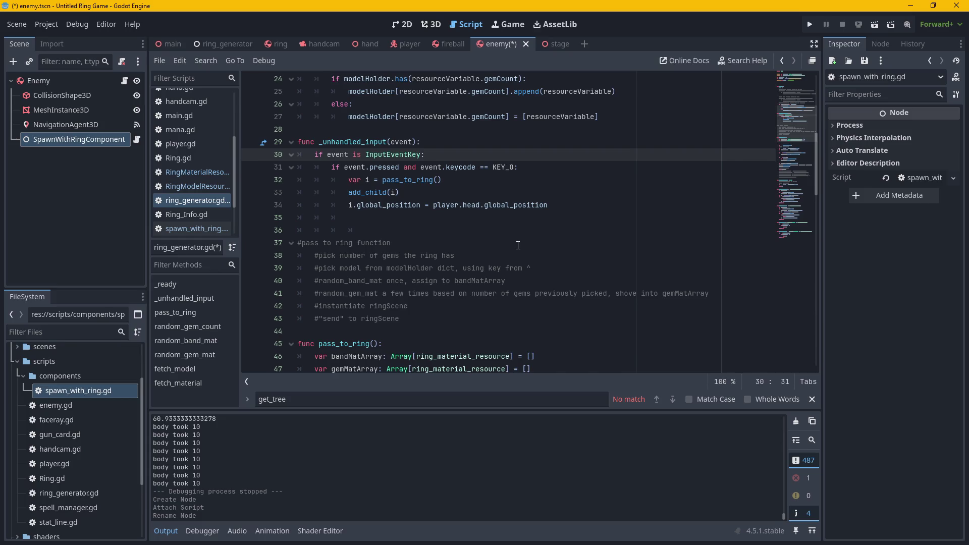
scroll(517, 245, "down", 4)
scroll(518, 246, "up", 5)
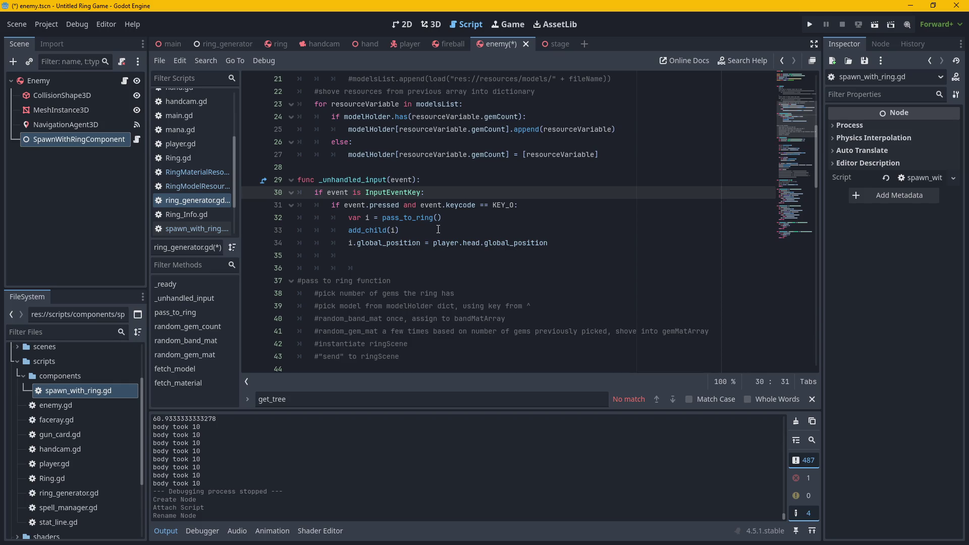
left_click(406, 231)
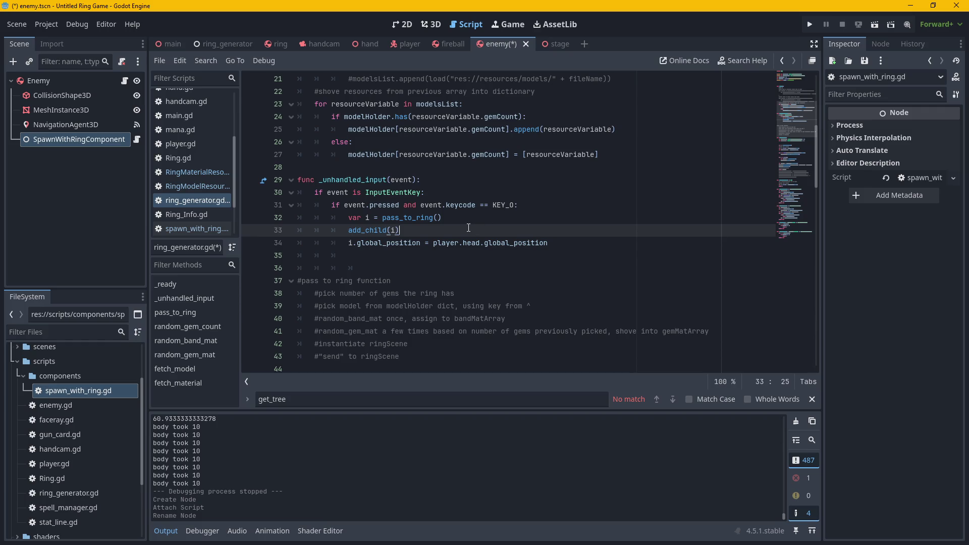
scroll(469, 228, "down", 10)
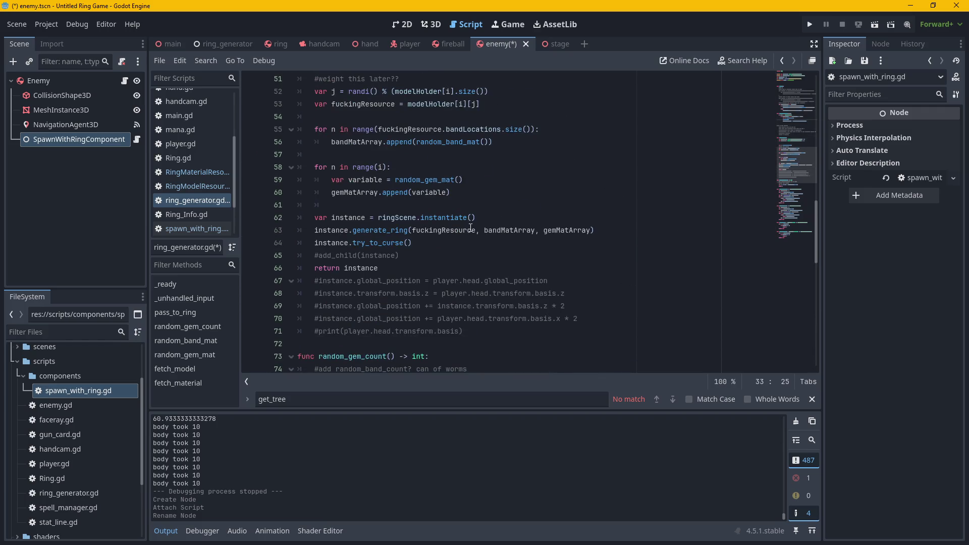
scroll(514, 222, "up", 6)
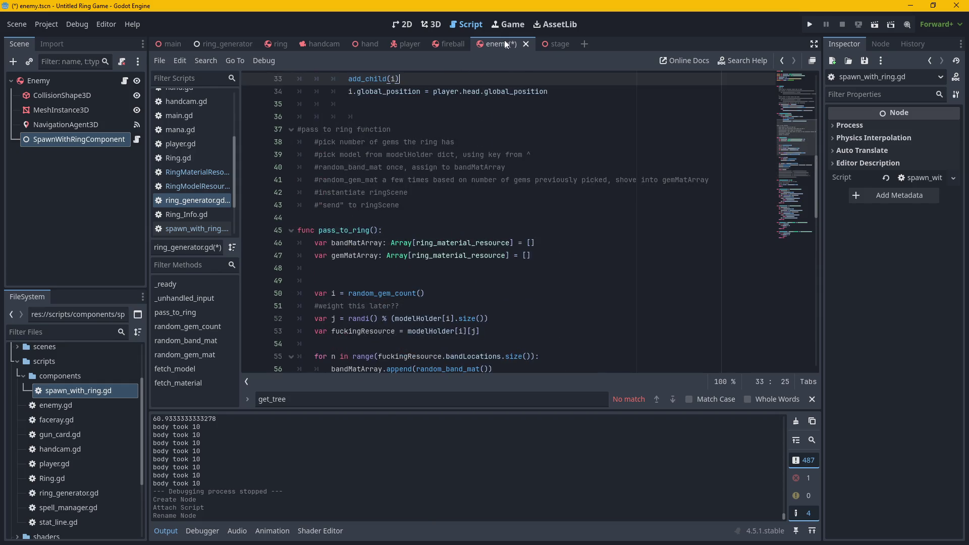
scroll(211, 151, "up", 3)
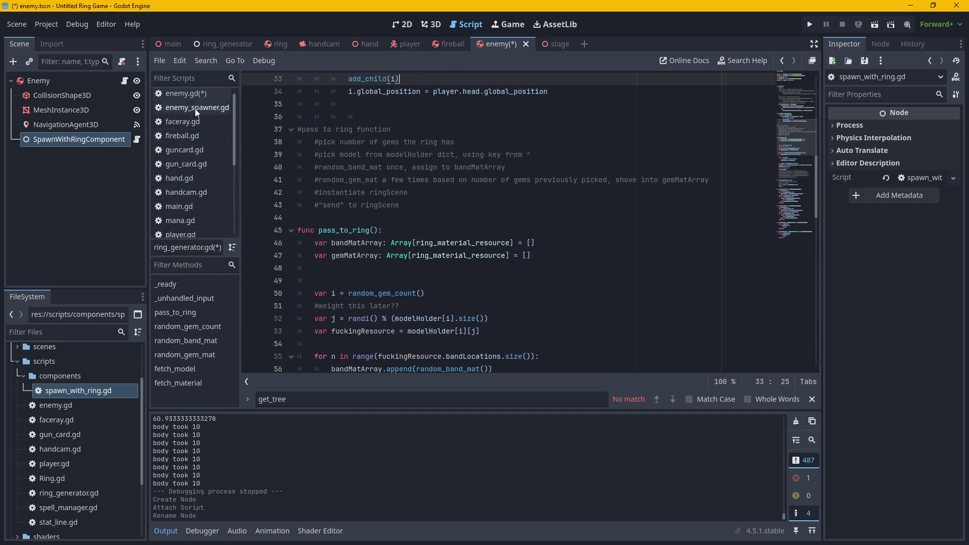
Open enemy.gd and scroll through it for reference.
left_click(191, 95)
scroll(494, 287, "down", 1)
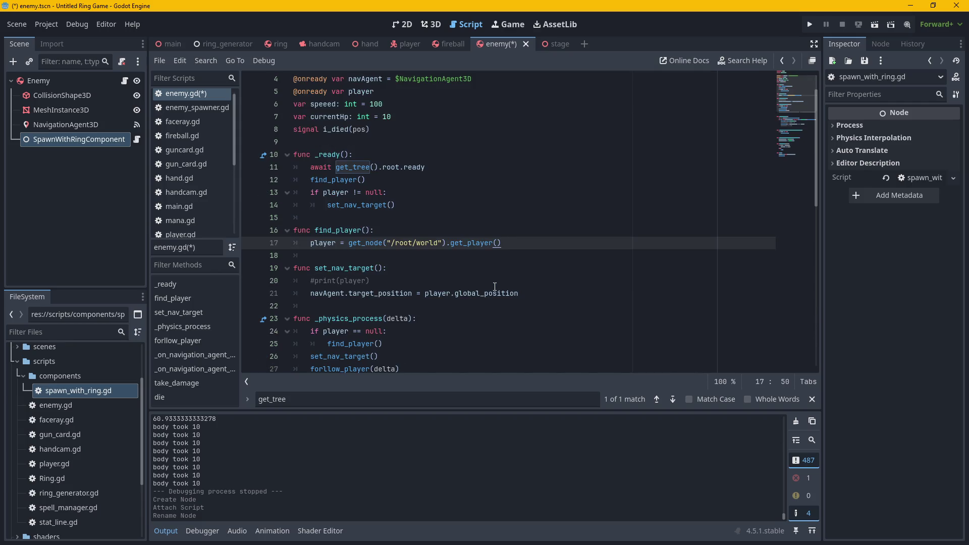
scroll(454, 272, "up", 1)
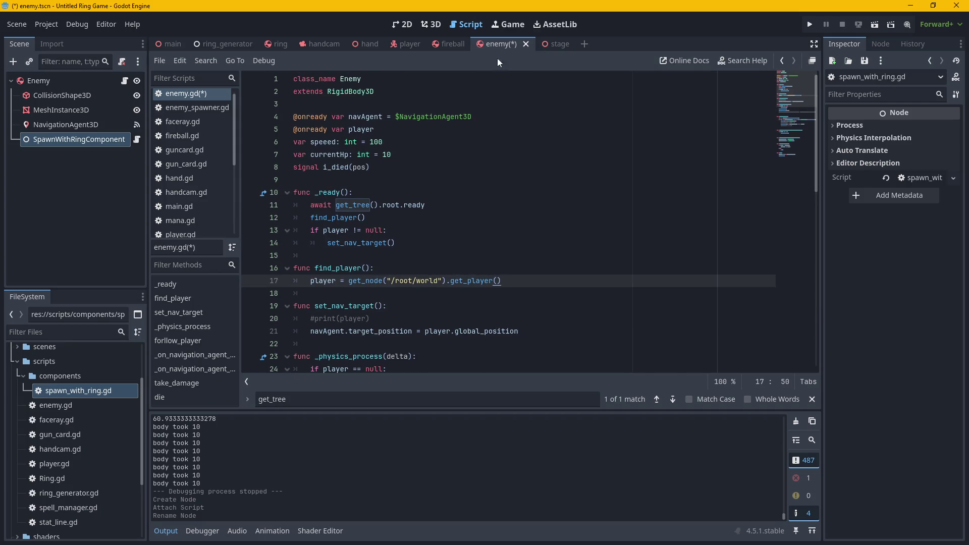
scroll(181, 202, "up", 1)
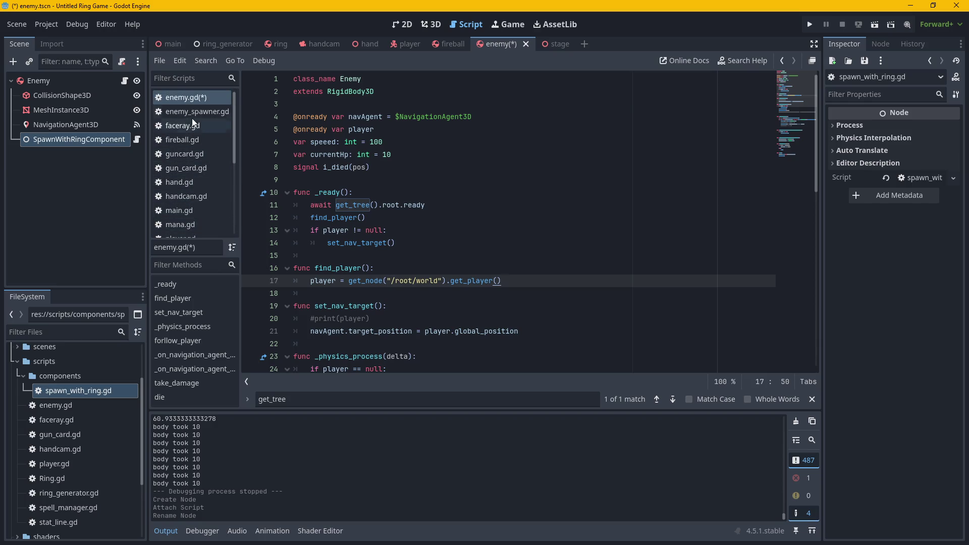
scroll(201, 161, "down", 2)
scroll(192, 222, "down", 1)
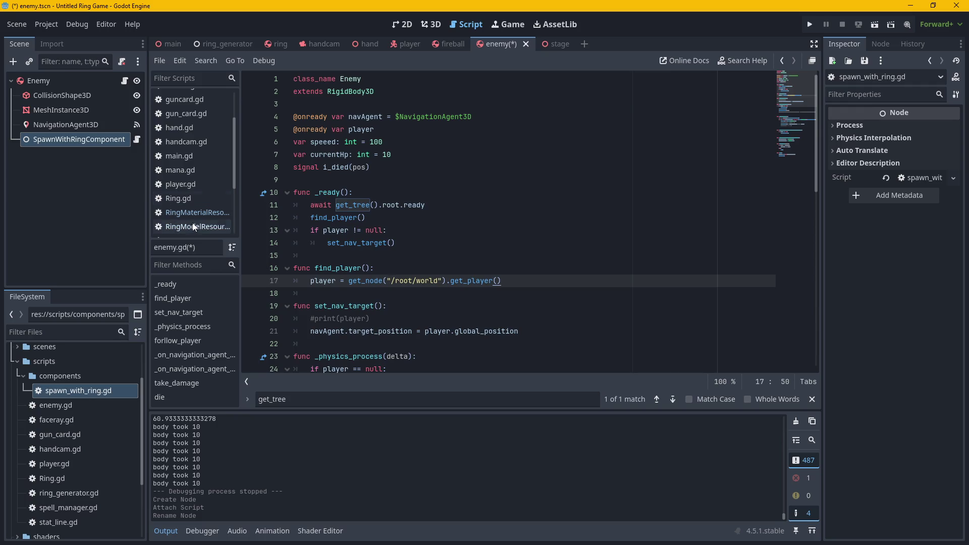
Return to the ring_generator scene and review pass_to_ring and the KEY_O handler's add_child(i).
left_click(223, 44)
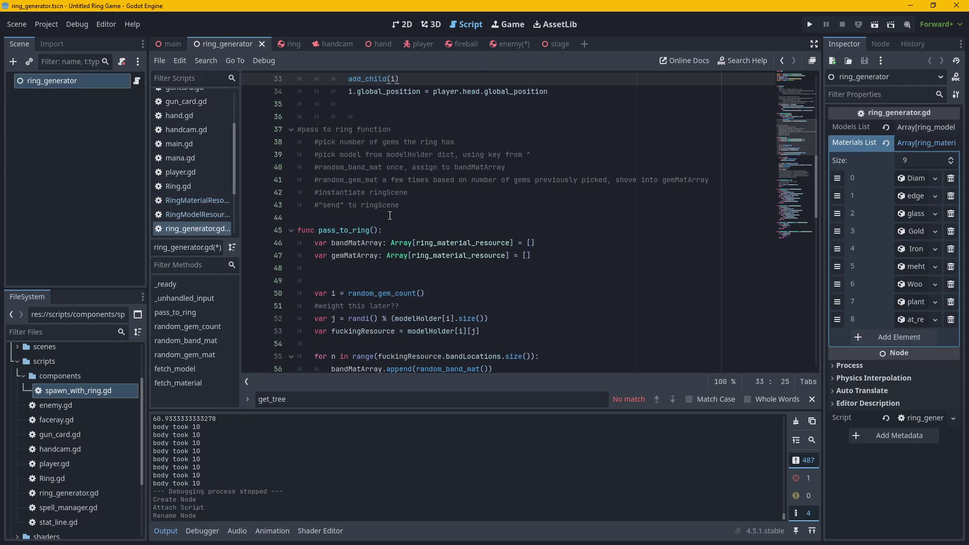
scroll(476, 258, "up", 4)
scroll(475, 237, "down", 10)
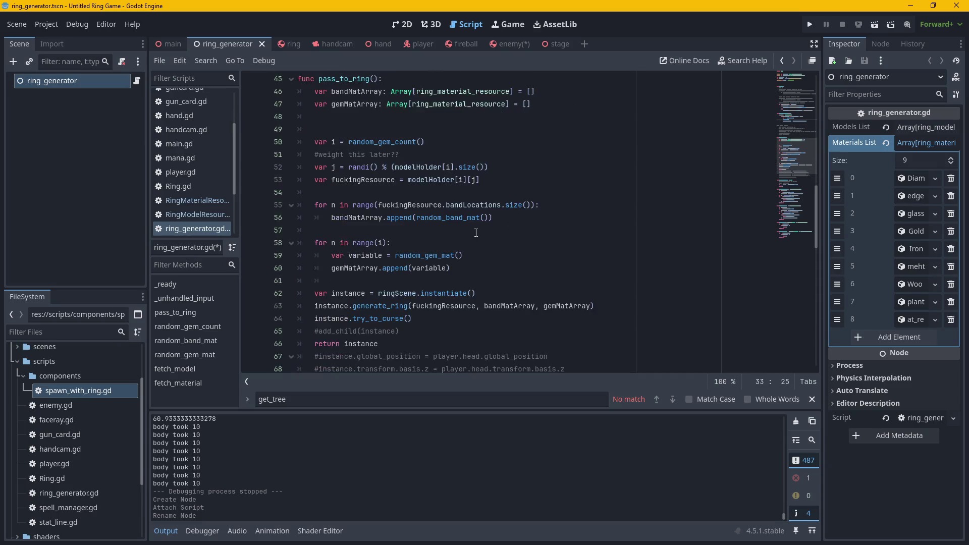
scroll(476, 232, "down", 2)
scroll(454, 237, "up", 2)
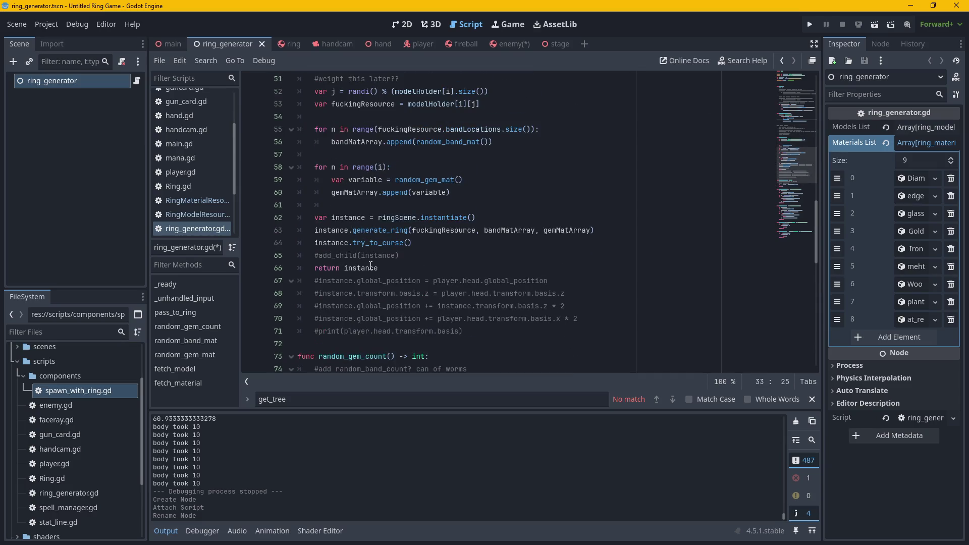
scroll(444, 273, "up", 7)
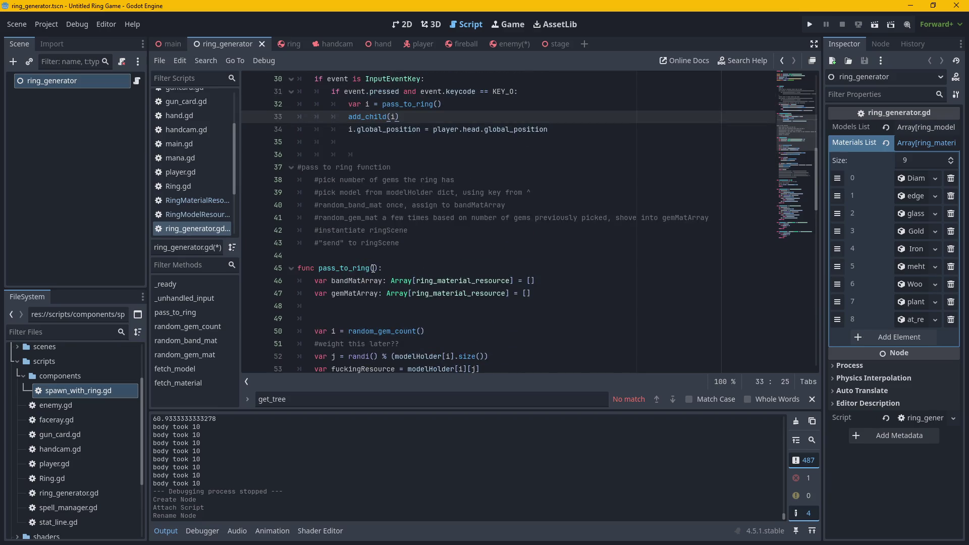
Begin a '-> r' return type on pass_to_ring's signature, then bring up Ring.gd.
left_click(373, 268)
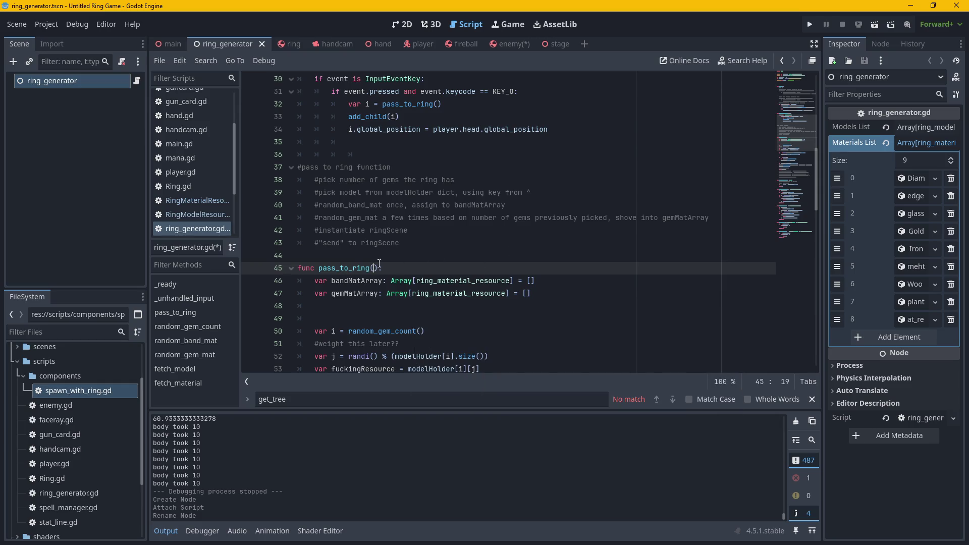
scroll(493, 252, "down", 5)
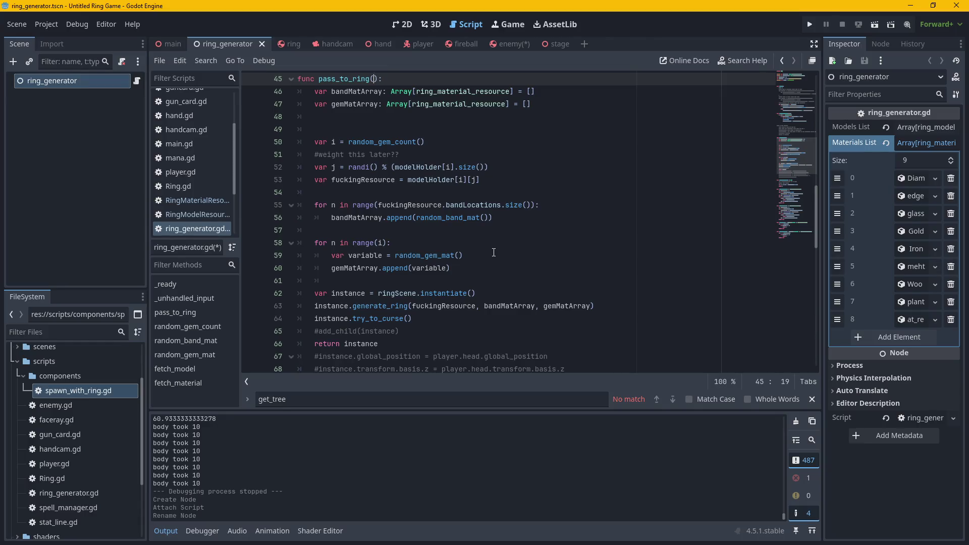
type("=>")
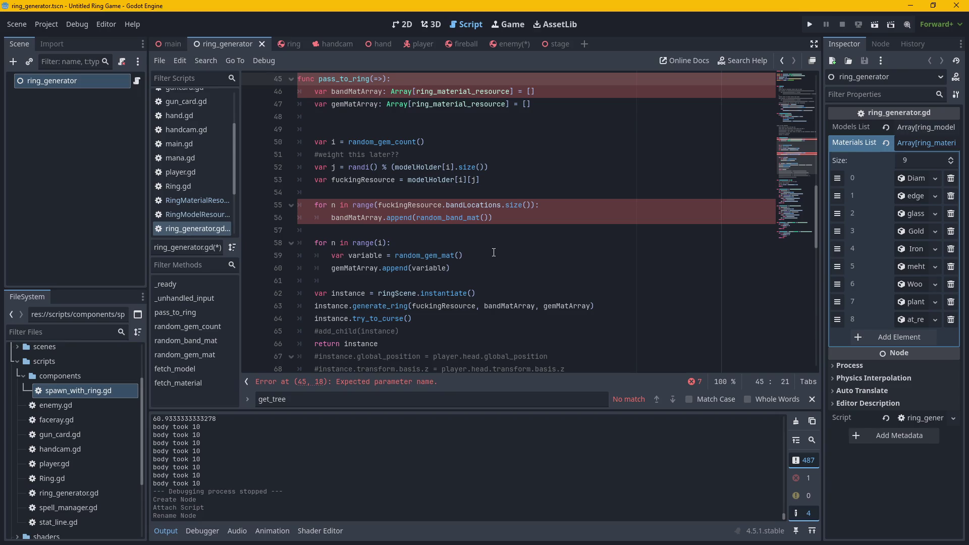
key("BackSpace")
key("BackSpace")
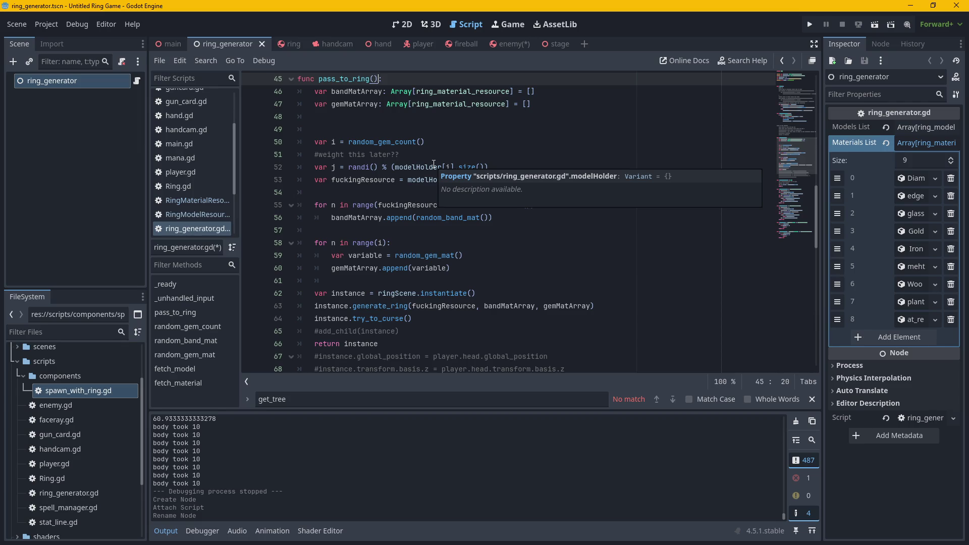
type("->")
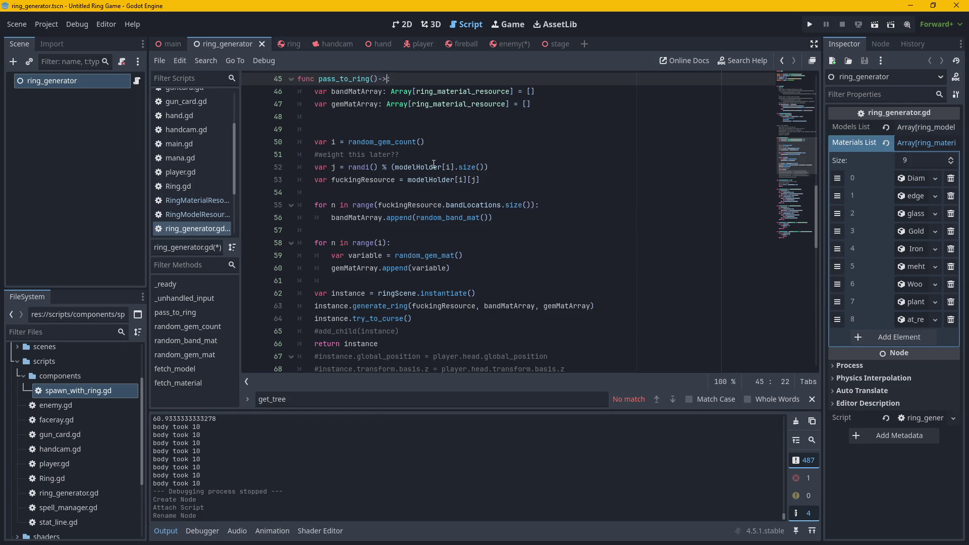
key("Left")
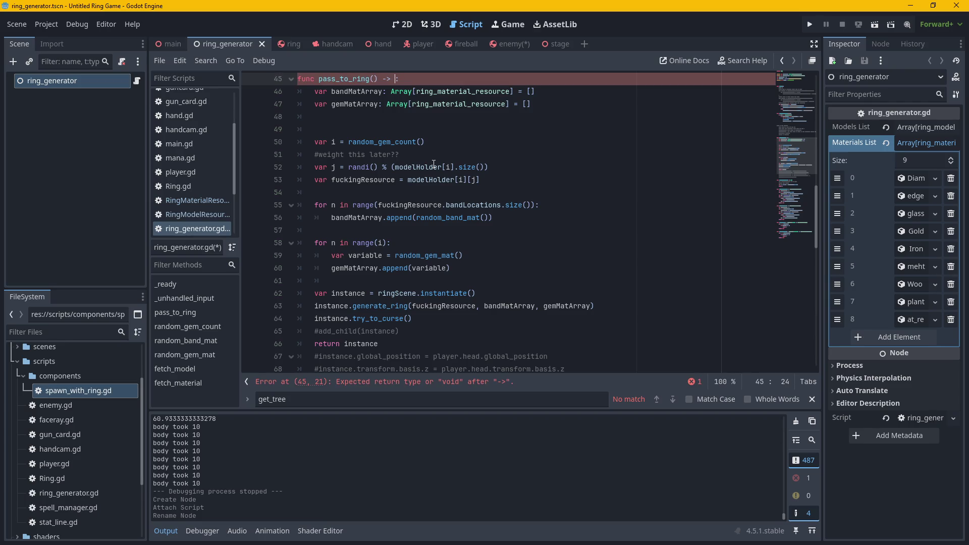
type("r")
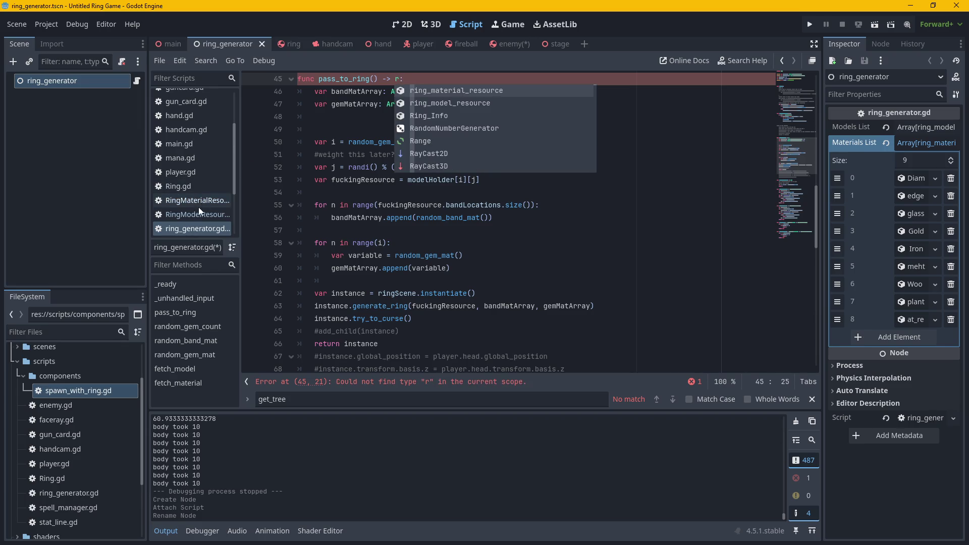
left_click(182, 185)
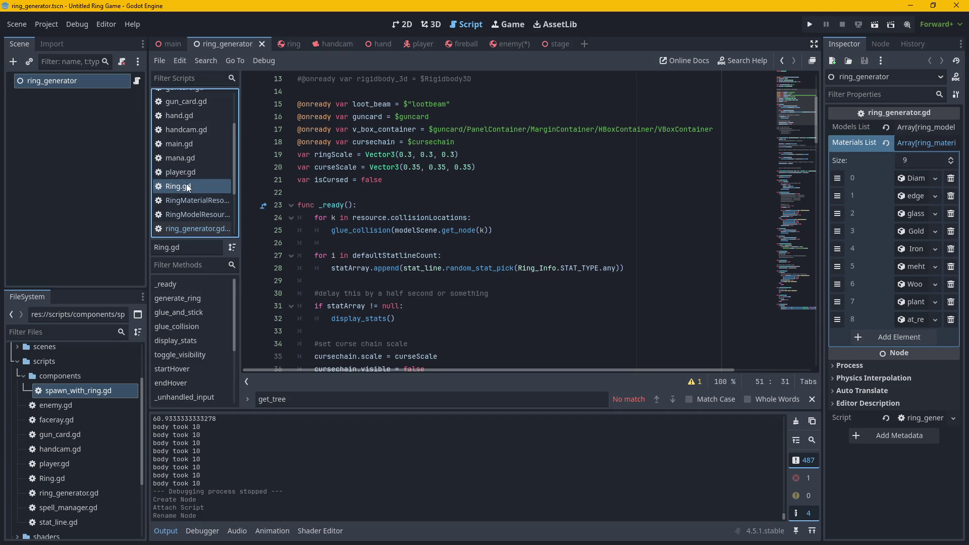
After checking the ring scene, complete pass_to_ring's return type as RigidBody3D via autocomplete.
left_click(288, 46)
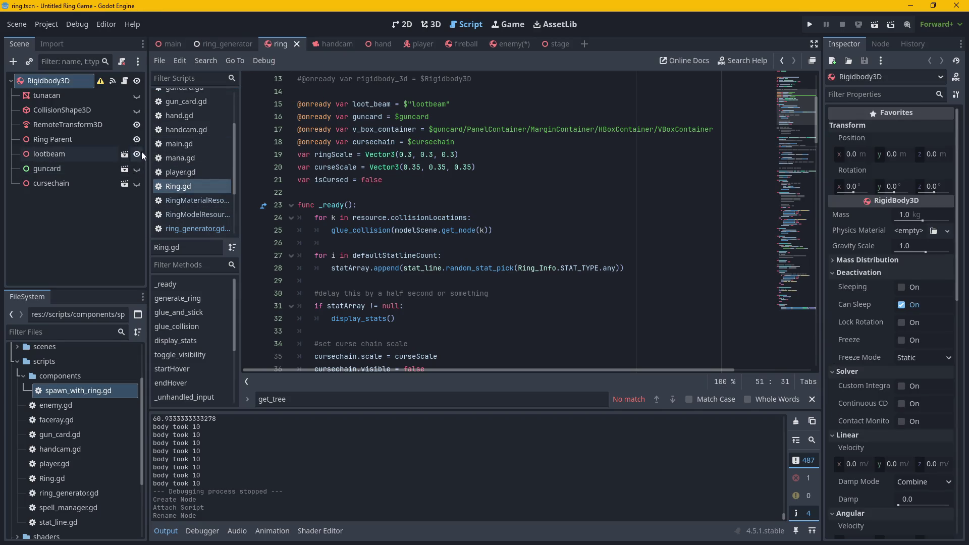
left_click(199, 230)
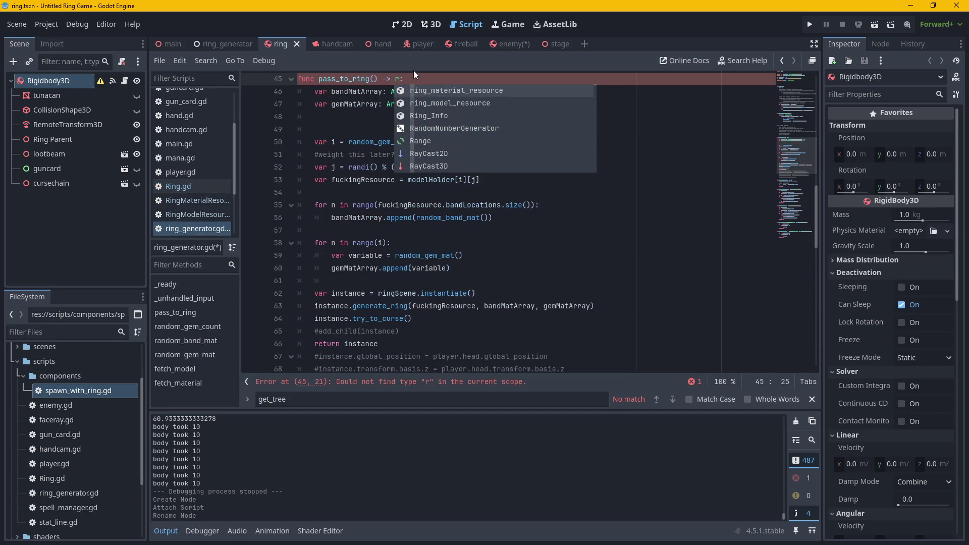
type("ig")
key("Down")
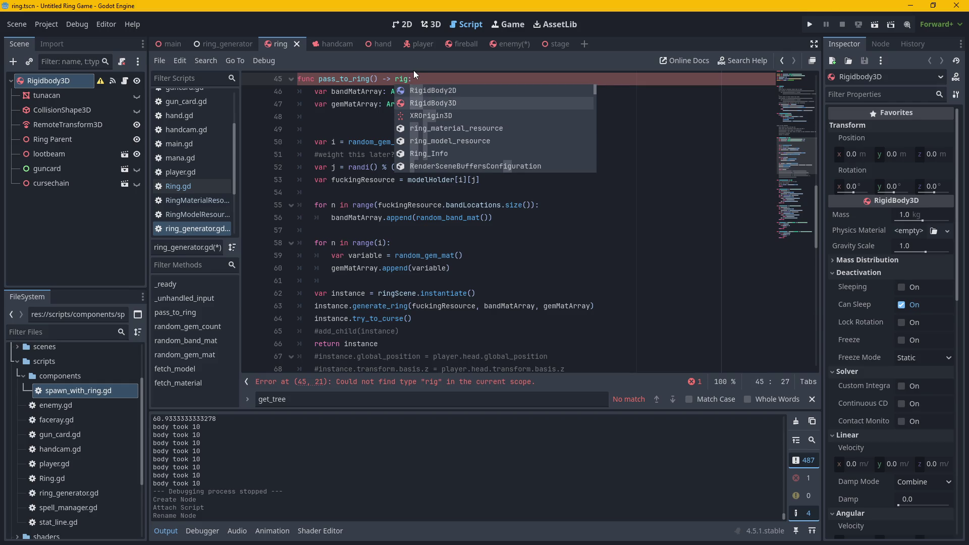
key("Return")
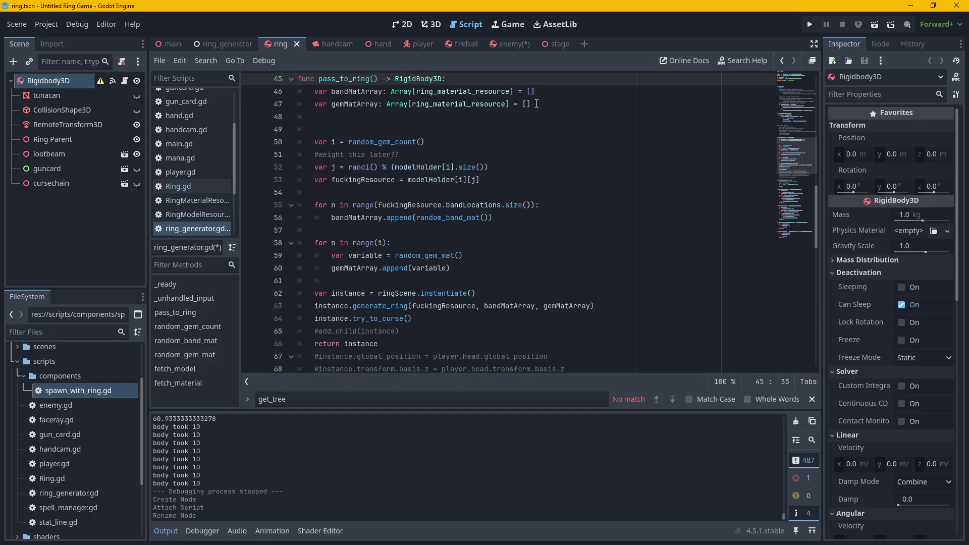
scroll(536, 104, "up", 2)
scroll(349, 216, "down", 1)
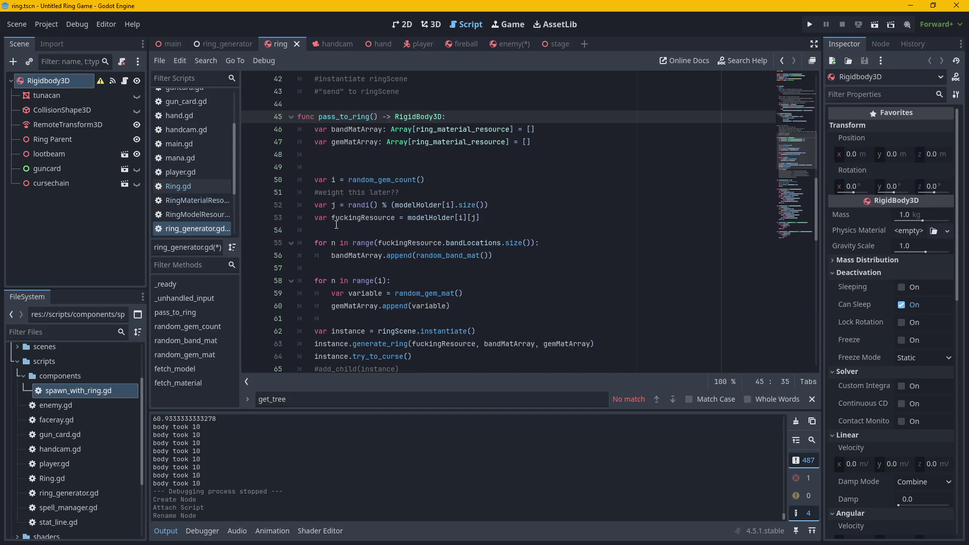
Review pass_to_ring returning RigidBody3D, then visit the enemy scene and return to ring_generator.
scroll(335, 225, "down", 2)
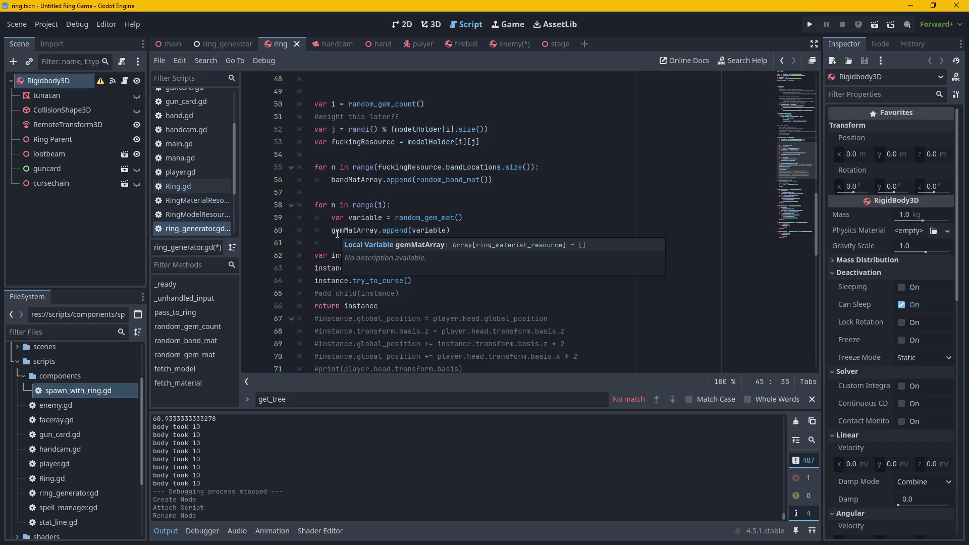
left_click(584, 148)
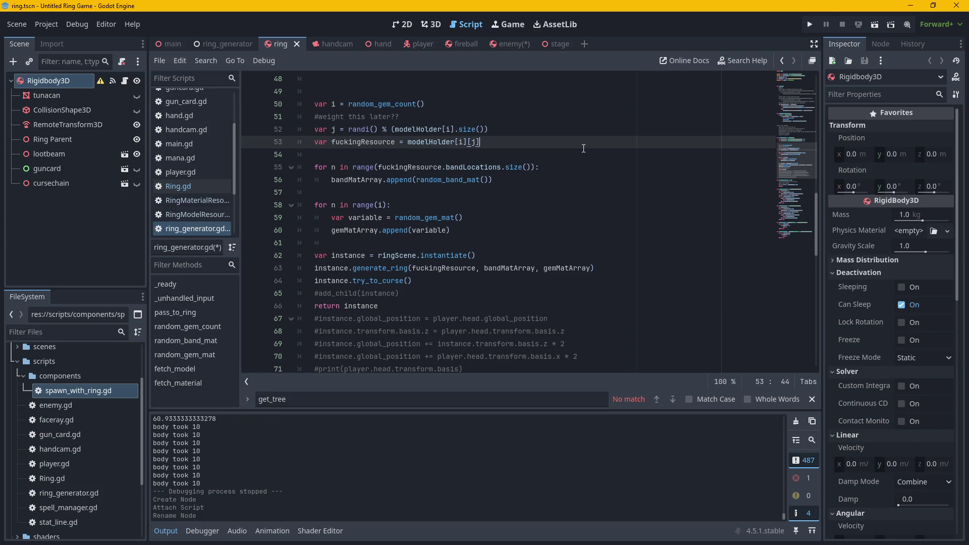
scroll(558, 187, "up", 5)
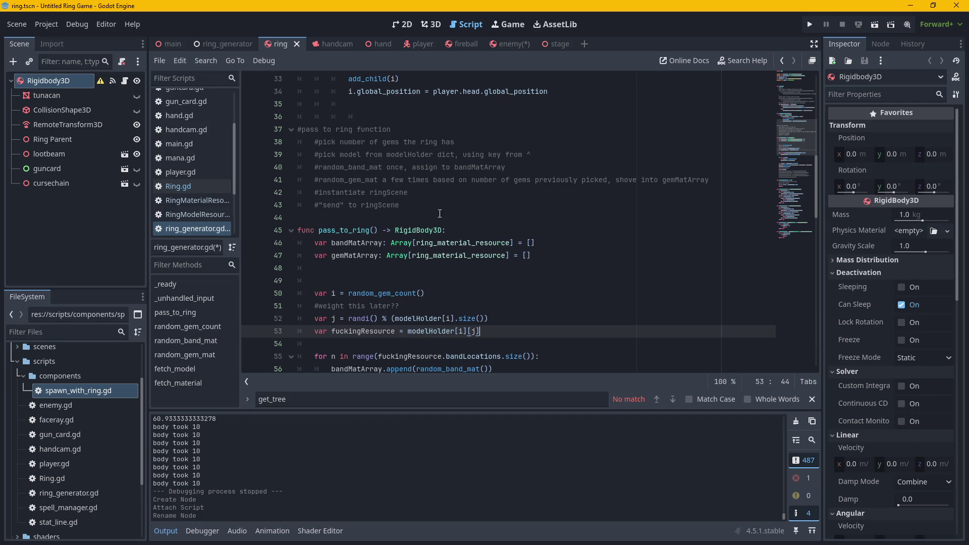
left_click_drag(373, 232, 318, 232)
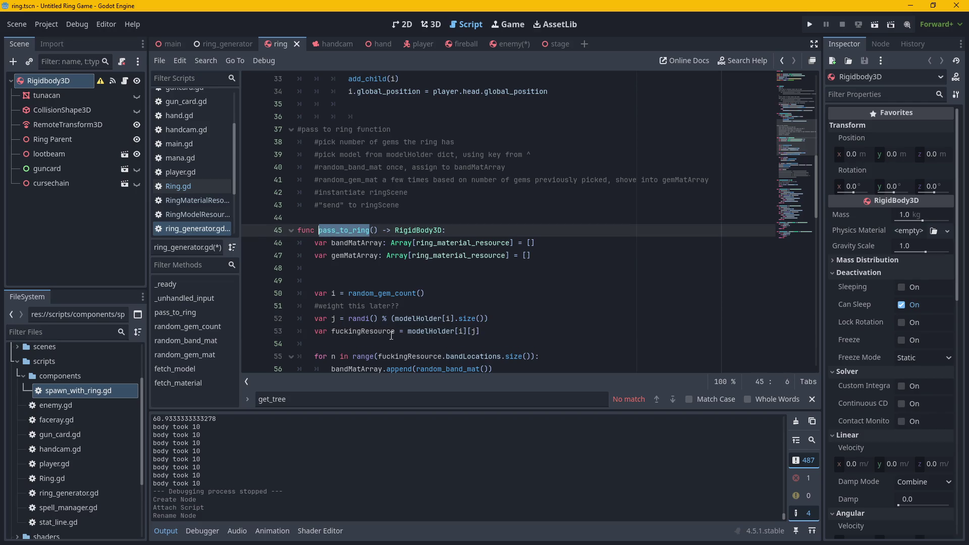
scroll(554, 290, "down", 3)
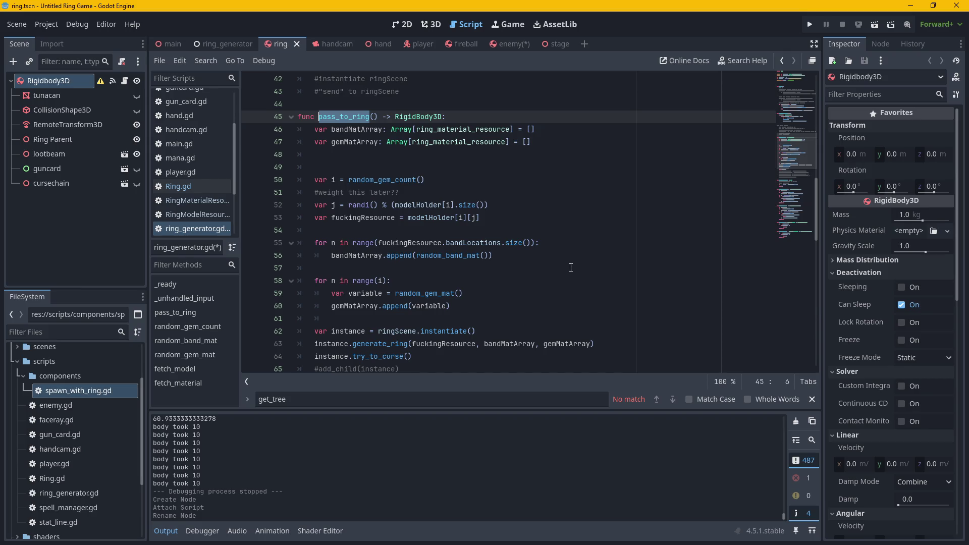
scroll(558, 255, "down", 4)
scroll(558, 256, "down", 7)
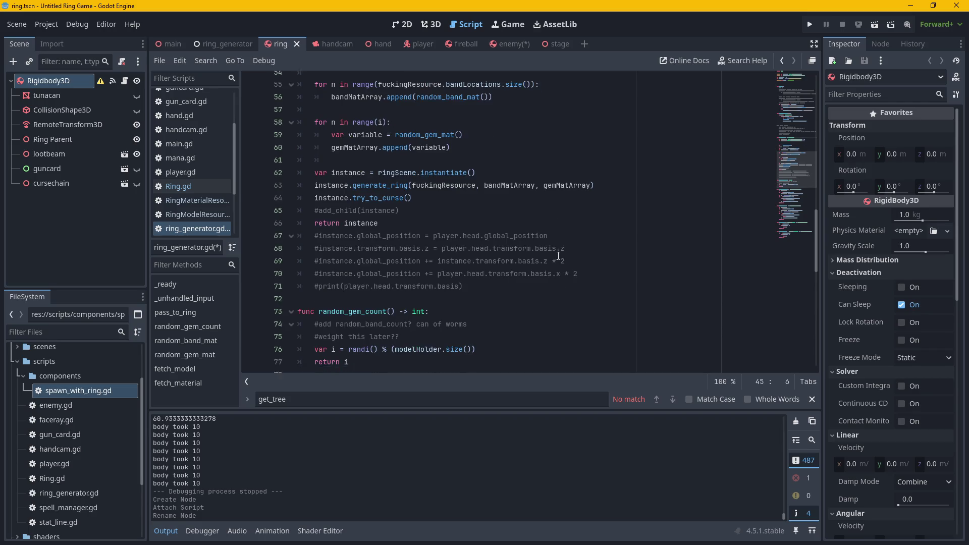
scroll(559, 256, "up", 11)
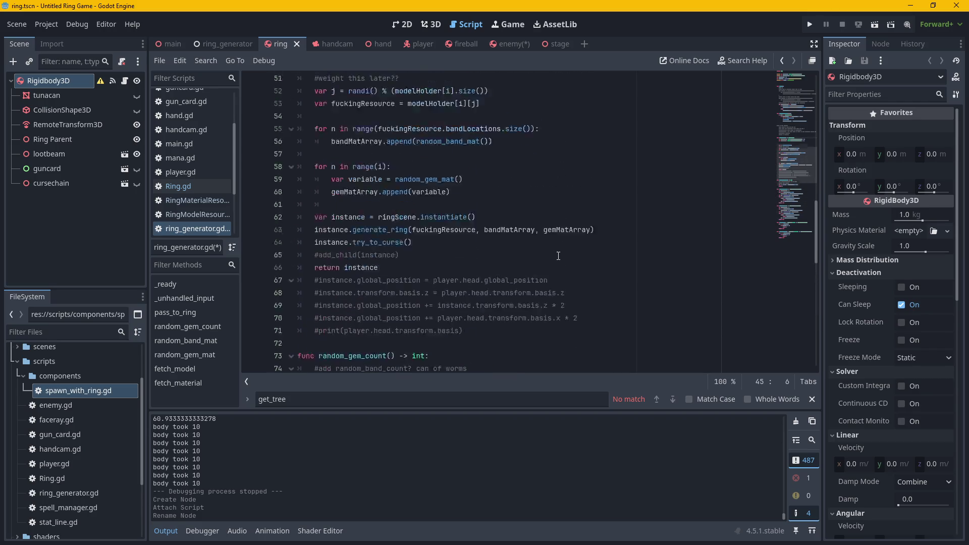
scroll(558, 255, "up", 1)
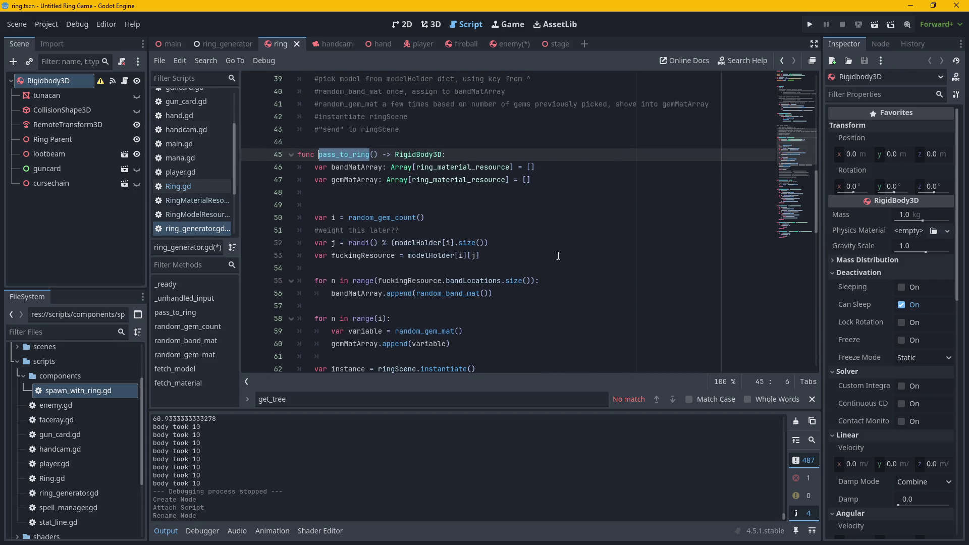
scroll(558, 256, "up", 2)
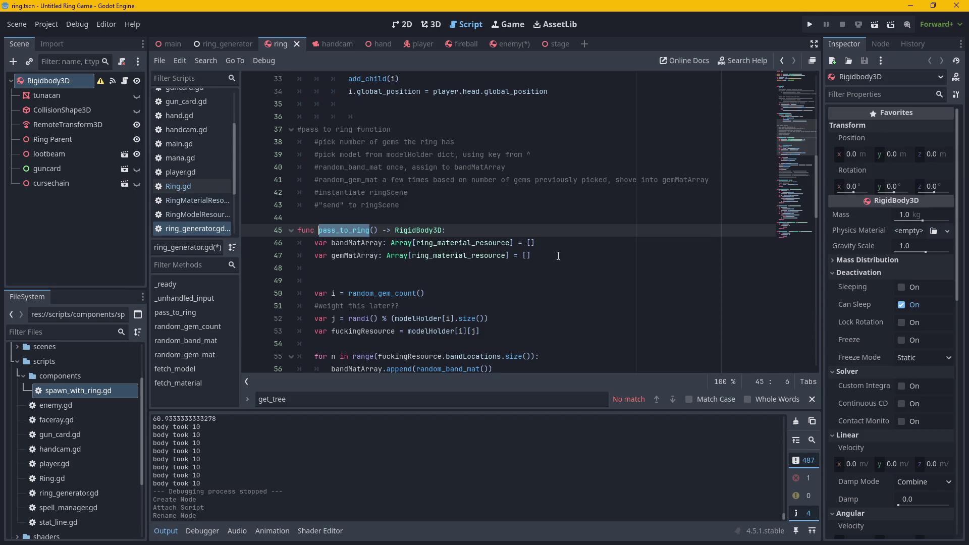
left_click(507, 44)
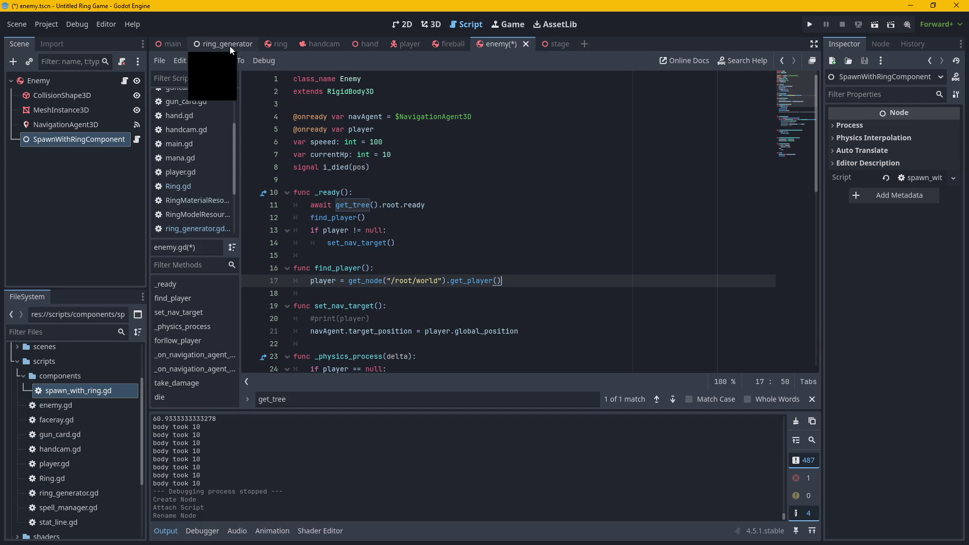
left_click(212, 40)
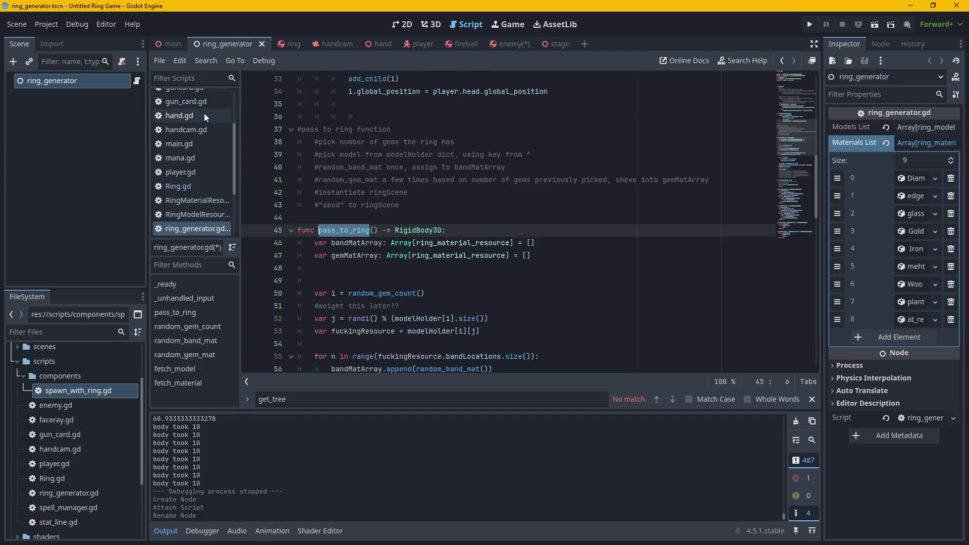
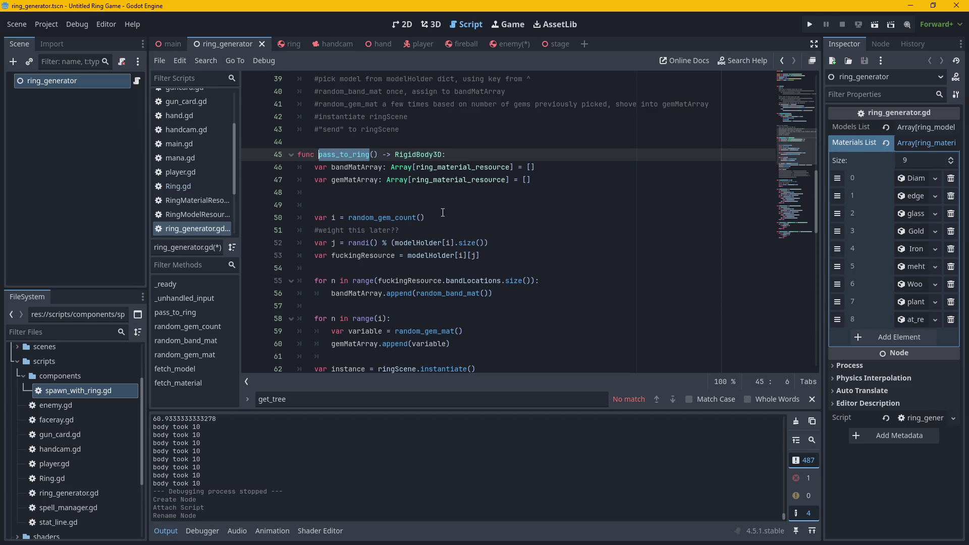
Deselect the pass_to_ring name and place the cursor at the end of the bandMatArray line.
left_click(482, 145)
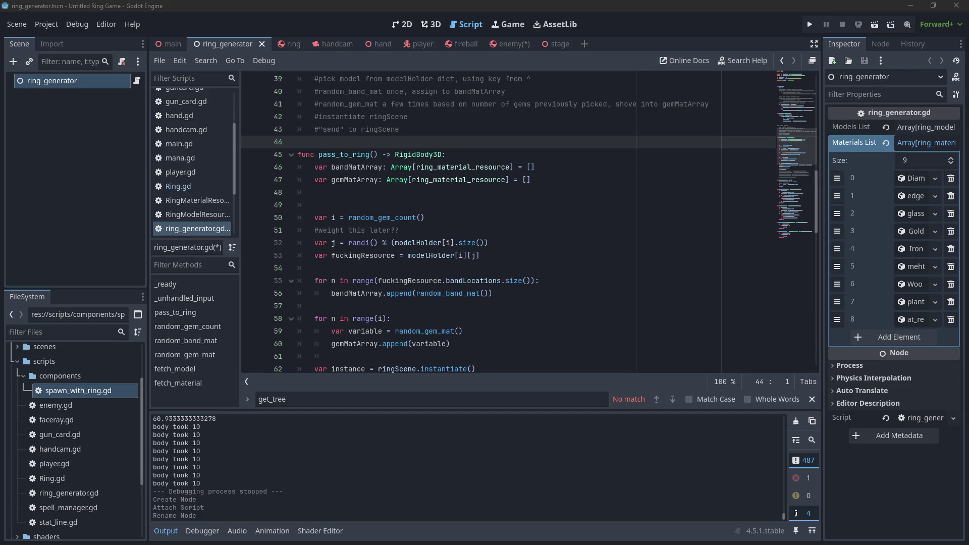
left_click(485, 166)
left_click(555, 170)
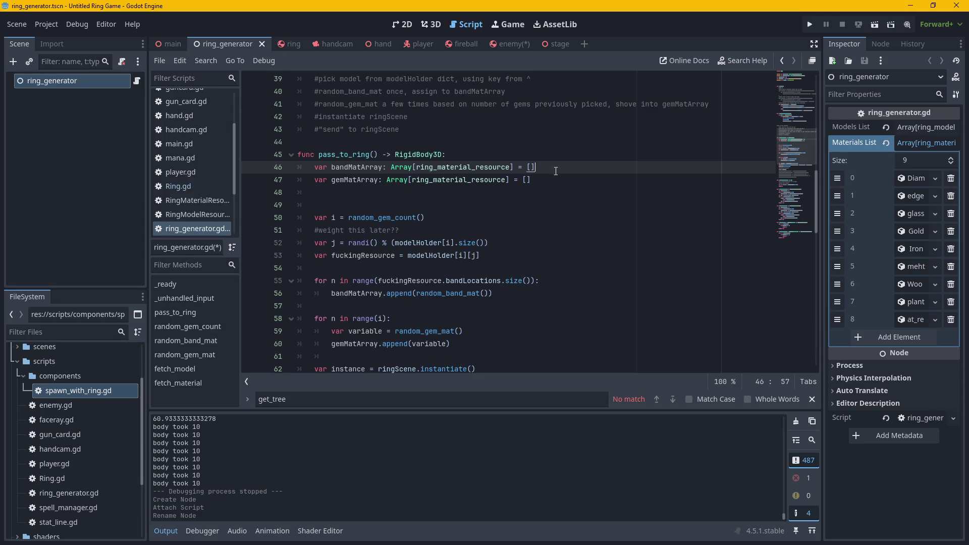
Collapse the nine-entry Materials List, check the gemMatArray line, and select the old get_tree search term.
left_click(931, 141)
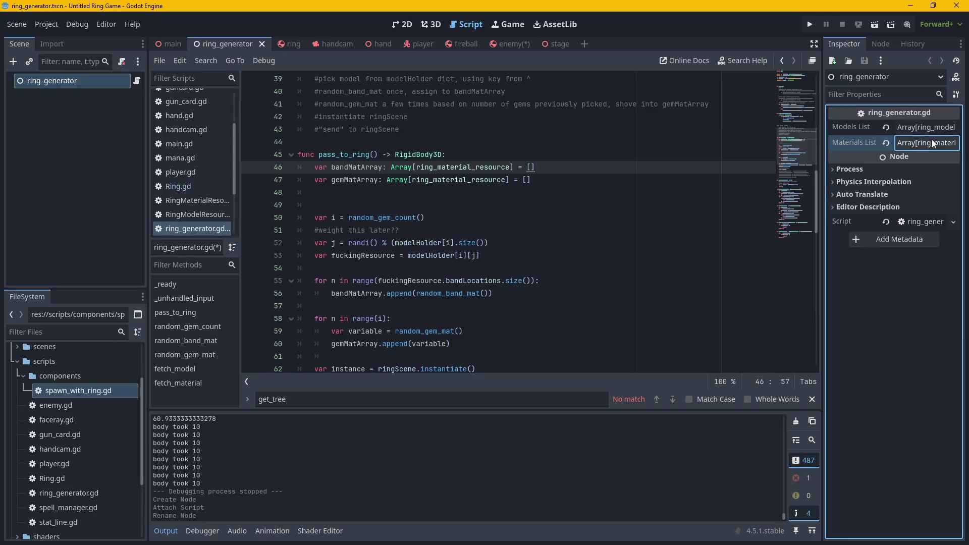
left_click(571, 179)
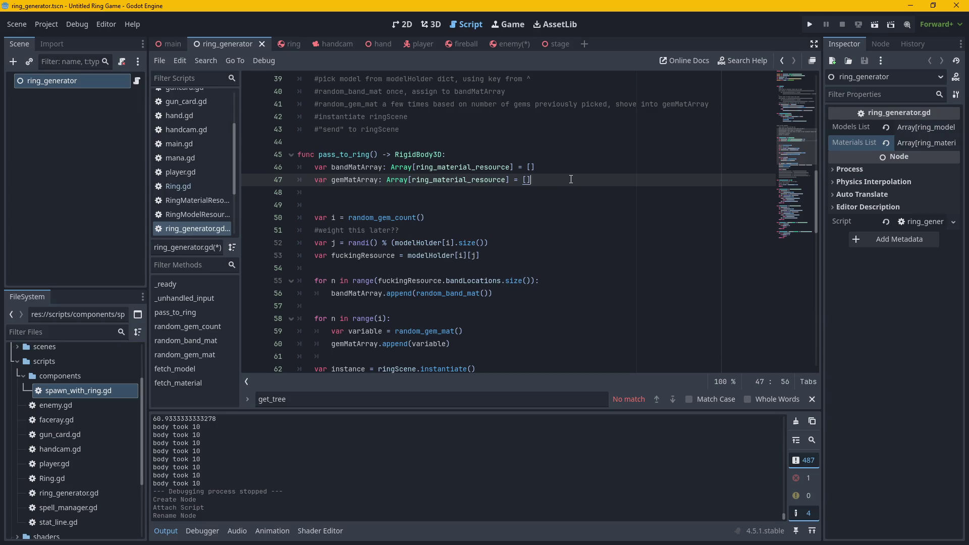
left_click(338, 403)
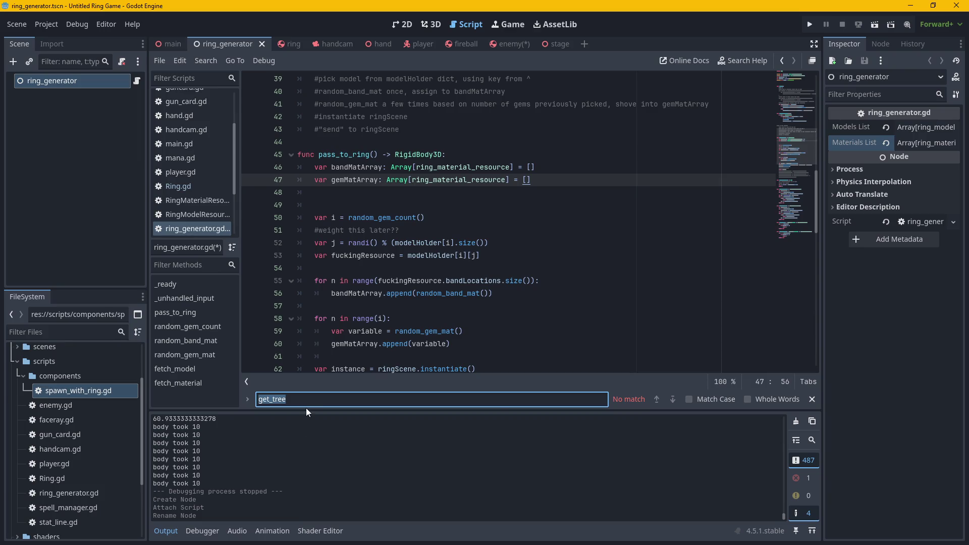
Erase the get_tree search term, select the pass_to_ring name, and scroll through the surrounding code.
key("BackSpace")
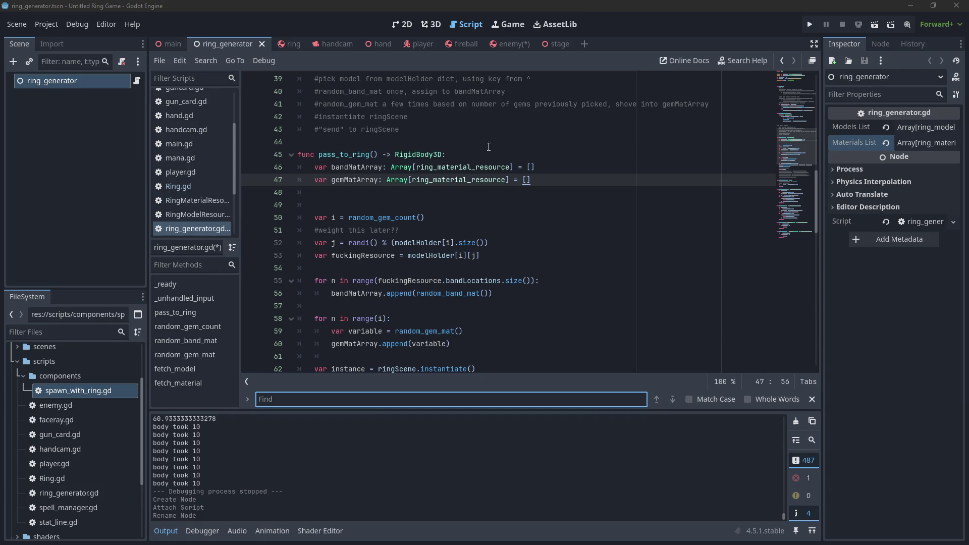
left_click_drag(370, 154, 318, 154)
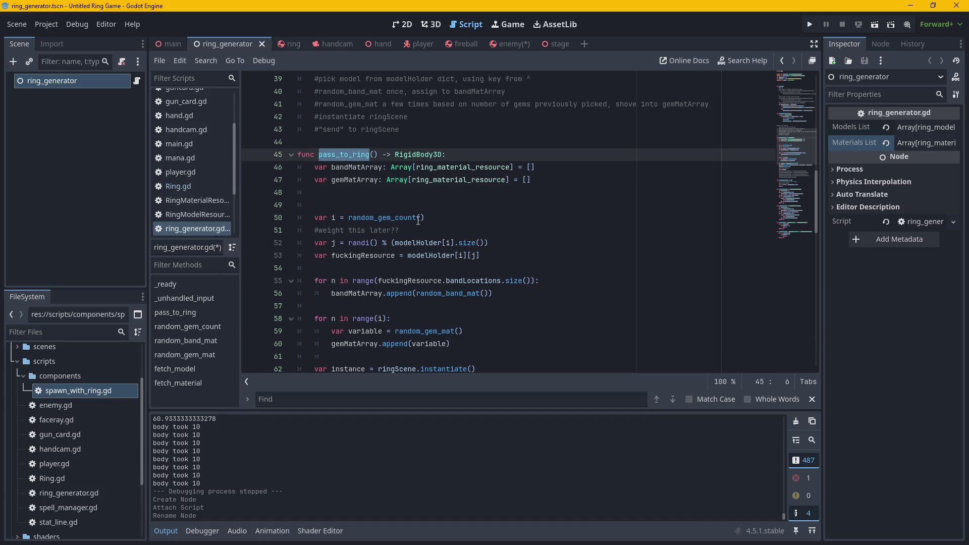
scroll(491, 215, "up", 6)
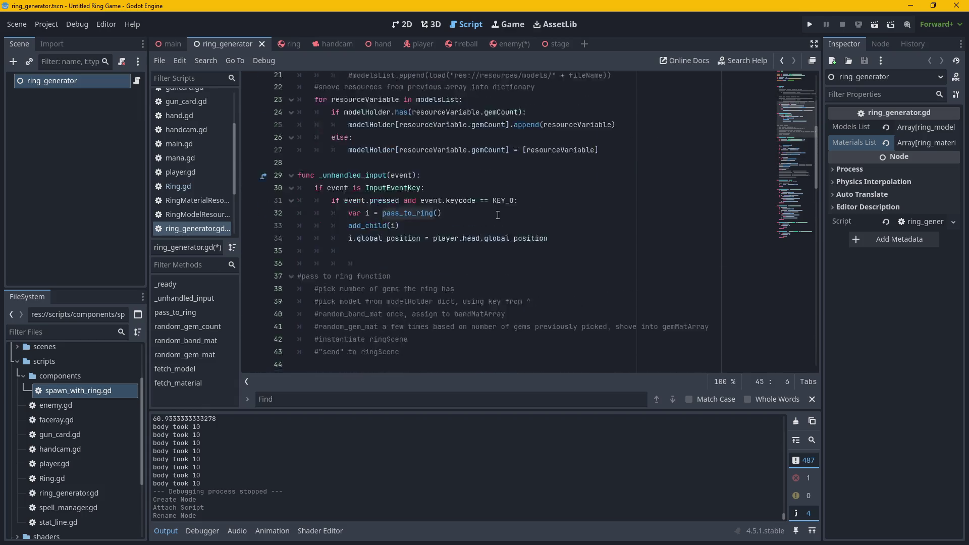
scroll(494, 215, "down", 10)
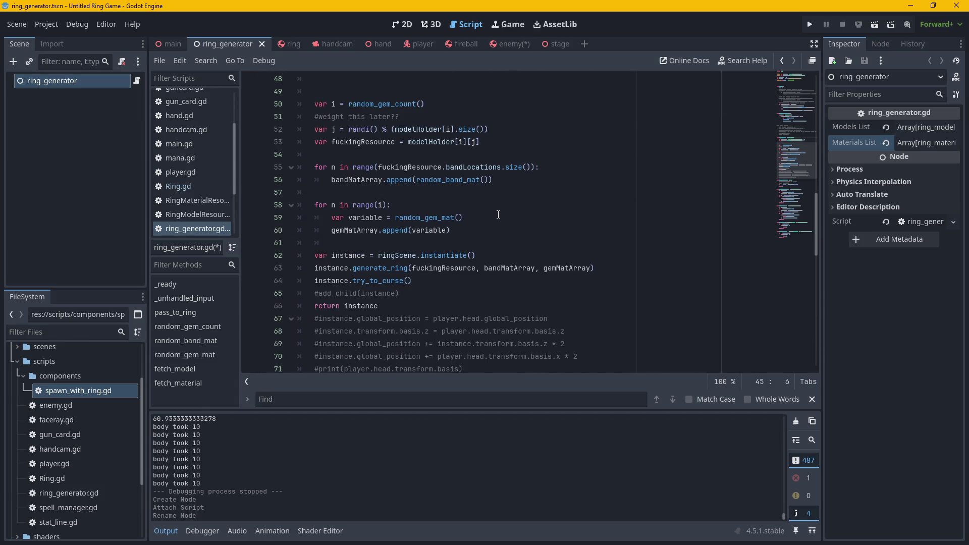
scroll(499, 214, "up", 14)
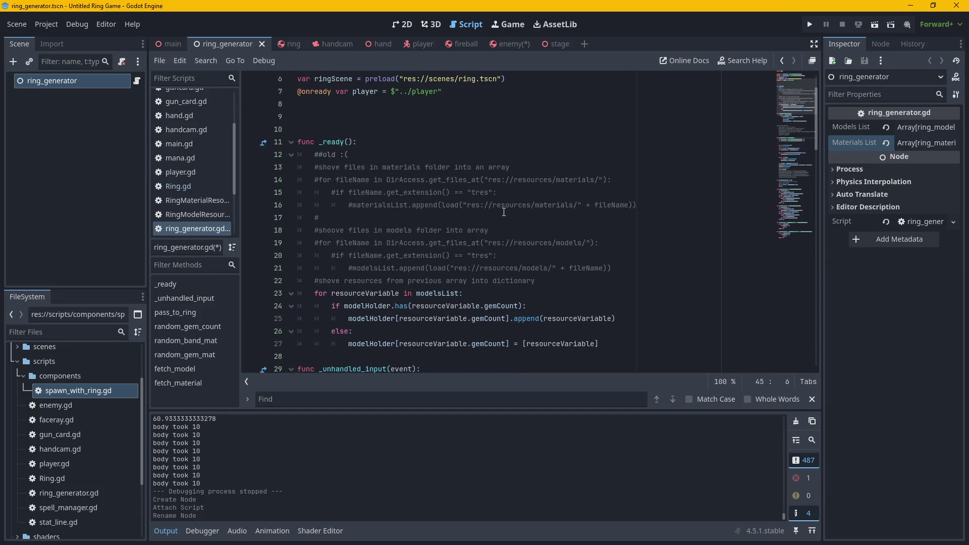
scroll(504, 212, "up", 2)
scroll(504, 212, "down", 7)
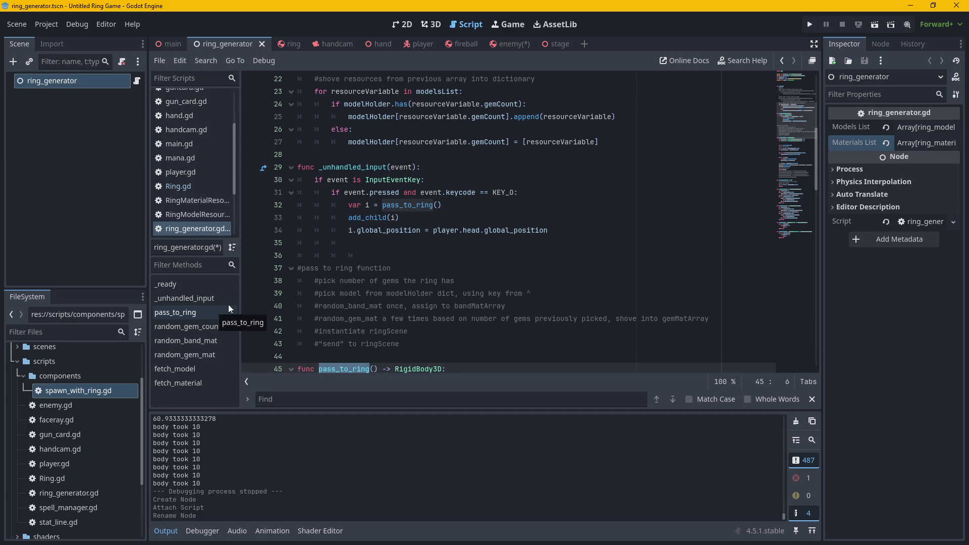
Jump to the pass_to_ring definition from the Filter Methods list.
left_click(213, 309)
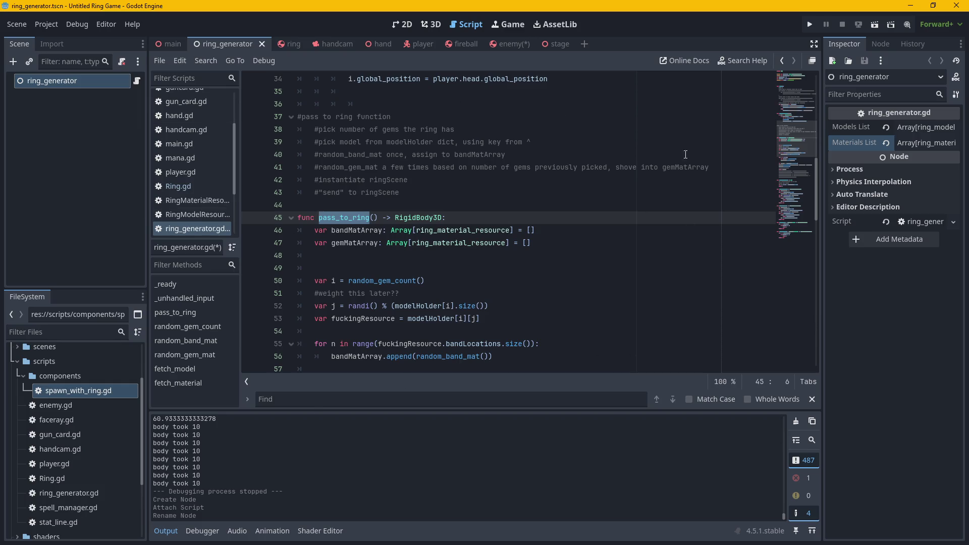
left_click_drag(442, 282, 314, 283)
left_click(314, 283)
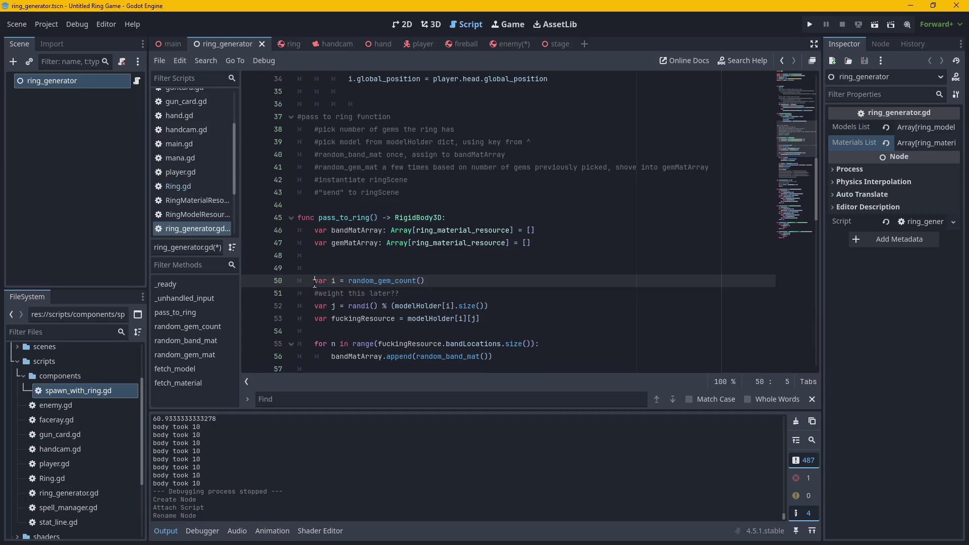
left_click(329, 281)
mouse_move(329, 281)
left_mouse_down()
mouse_move(315, 281)
mouse_move(335, 281)
left_mouse_up()
left_click(335, 281)
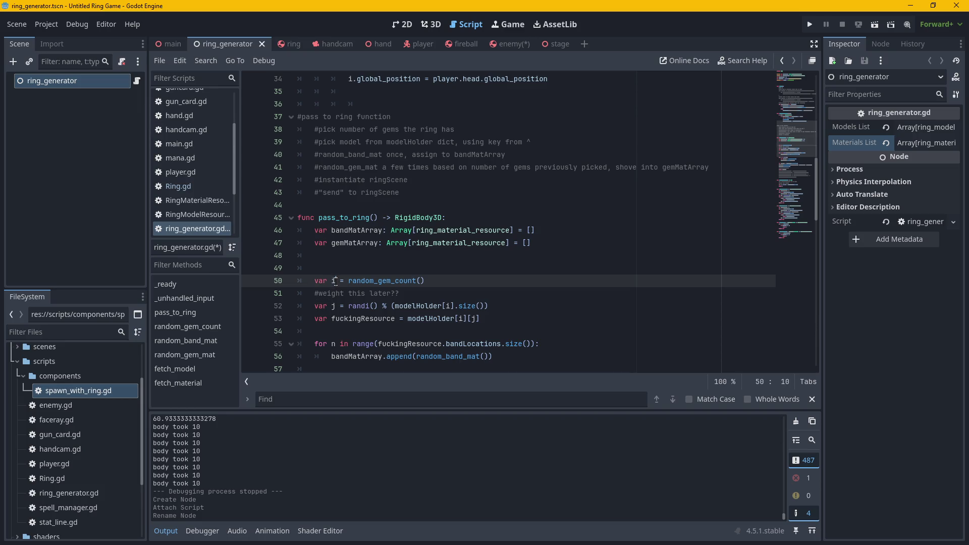